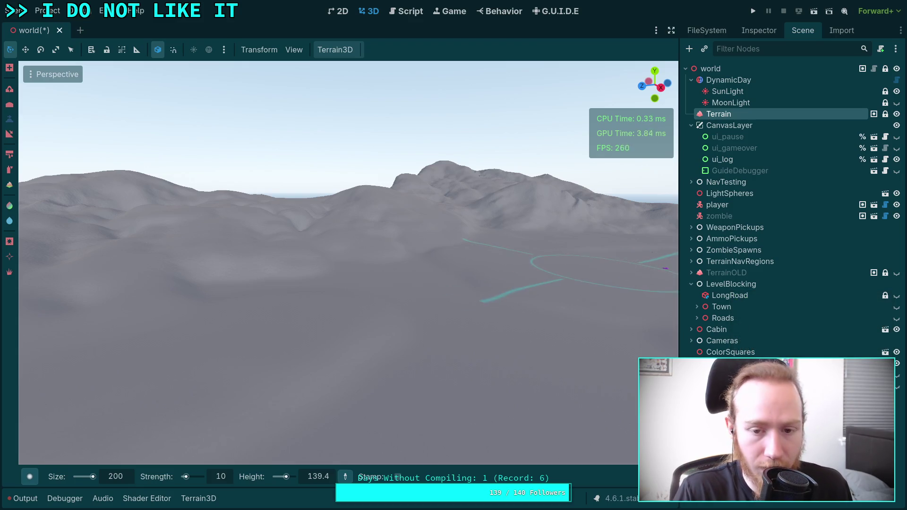
- Sample an existing mountain peak's height as the target height
mouse_move(563, 263)
left_mouse_down()
mouse_move(208, 233)
mouse_move(432, 453)
left_mouse_up()
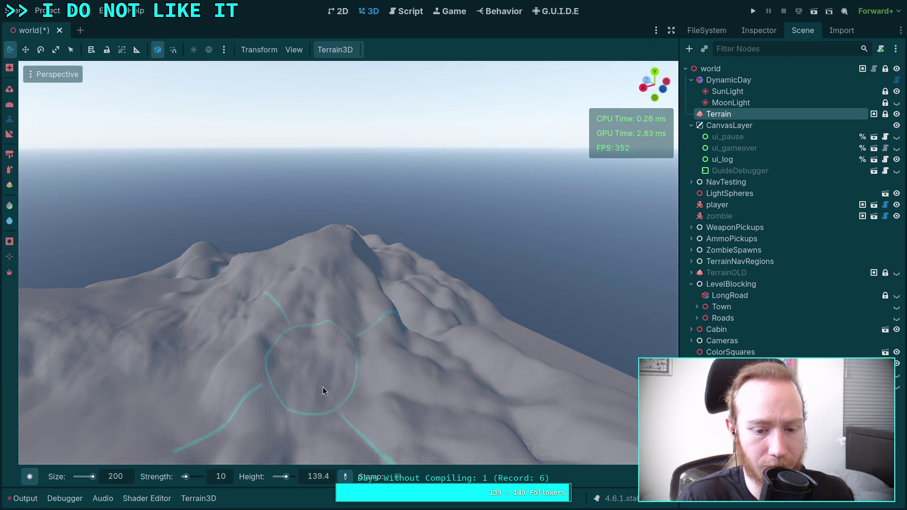
left_click(346, 474)
left_click(336, 232)
- Raise a new peak on the flat terrain edge, then sample the height at its top
mouse_move(360, 308)
left_mouse_down()
mouse_move(341, 293)
mouse_move(389, 310)
mouse_move(368, 308)
left_mouse_up()
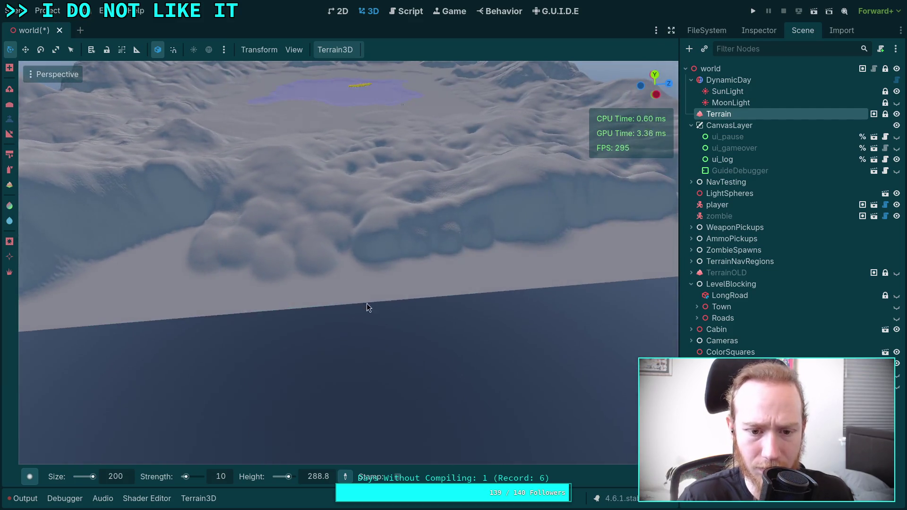
mouse_move(305, 309)
left_mouse_down()
mouse_move(288, 306)
mouse_move(302, 296)
left_mouse_up()
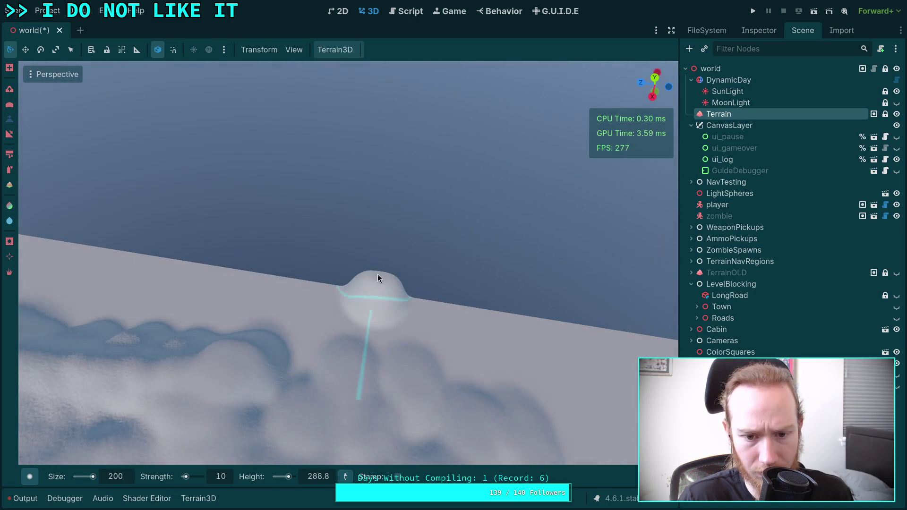
left_click_drag(379, 270, 355, 225)
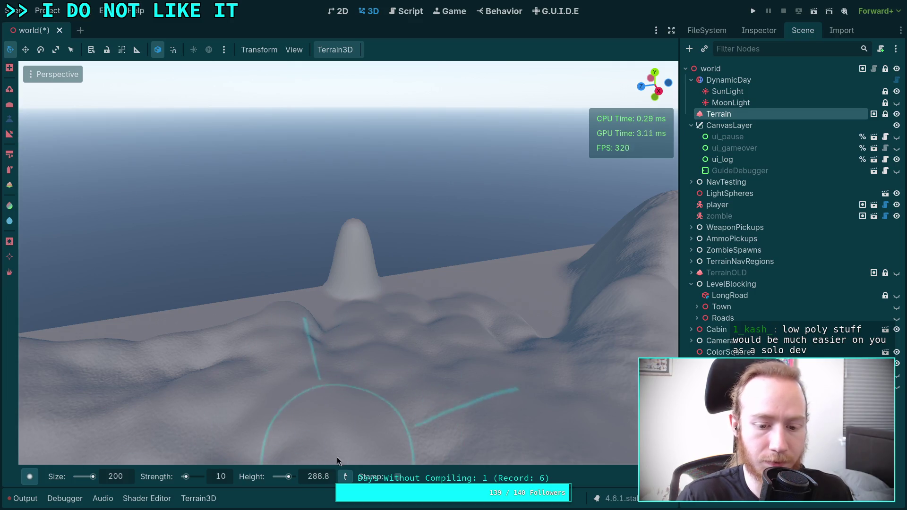
left_click_drag(337, 457, 279, 194)
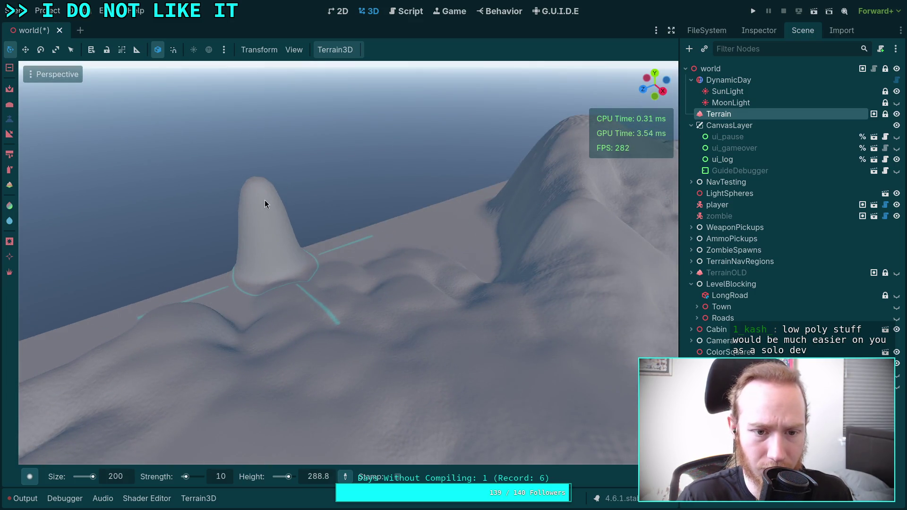
left_click(250, 277)
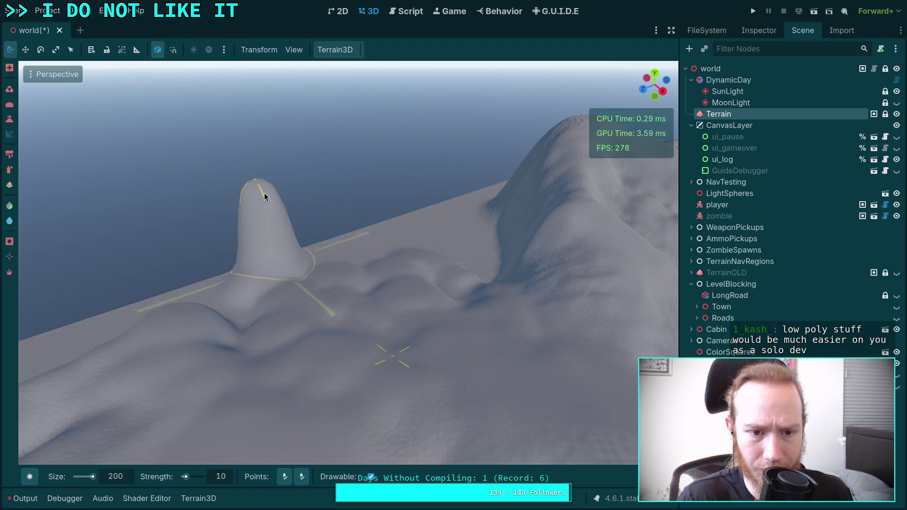
- Smooth the terrain at the new peak's left base
left_click_drag(311, 273, 337, 111)
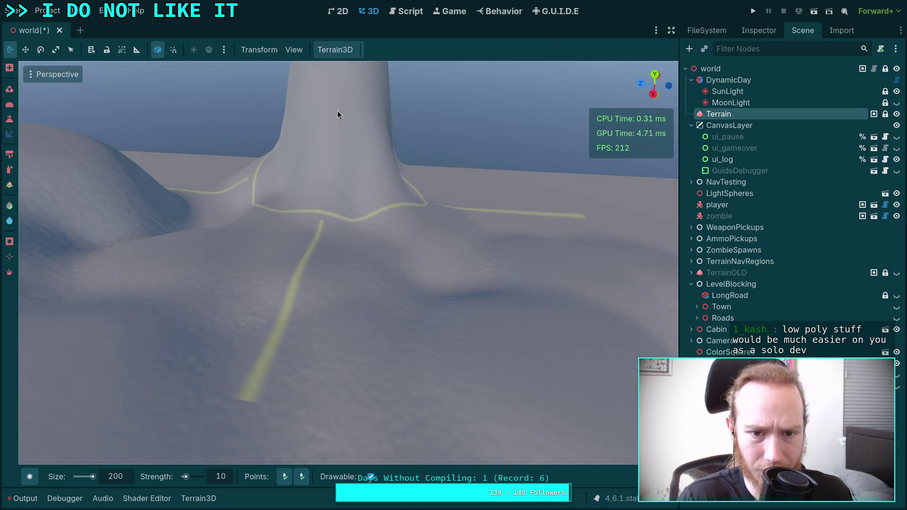
mouse_move(322, 218)
left_mouse_down()
mouse_move(330, 237)
mouse_move(349, 137)
left_mouse_up()
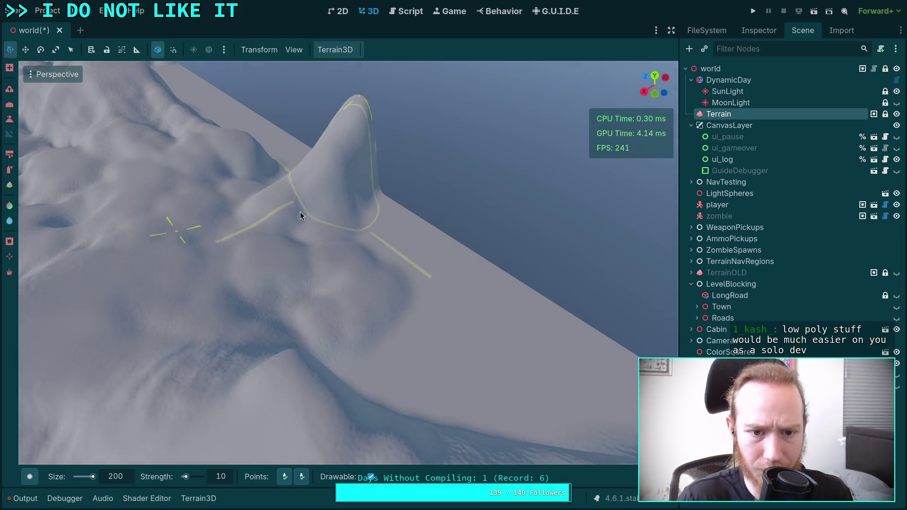
left_click(350, 165)
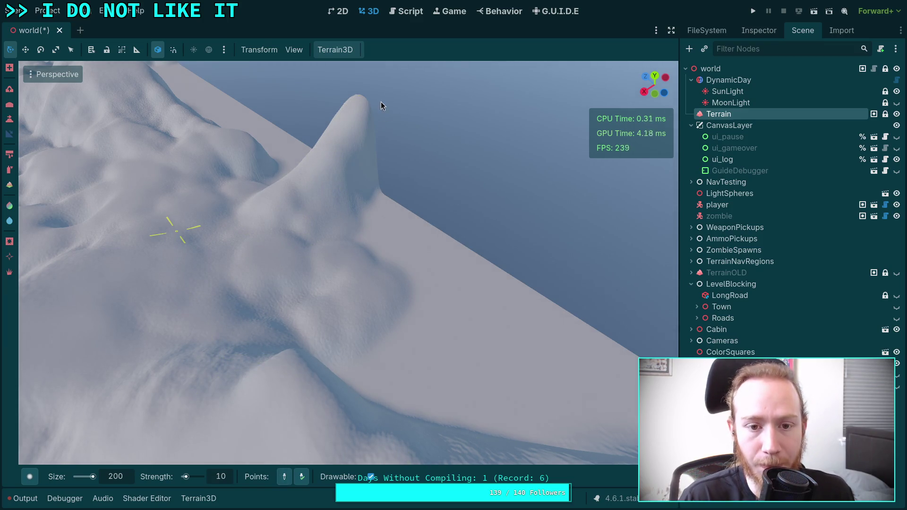
- Reshape the relief on the peak's slope so it runs down into the hills
left_click_drag(297, 420, 297, 420)
left_click_drag(414, 309, 163, 243)
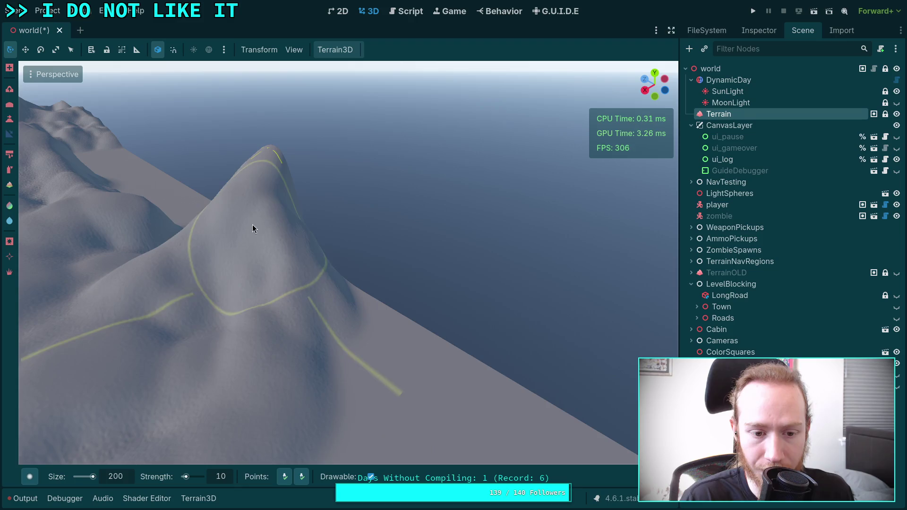
left_click_drag(238, 334, 453, 187)
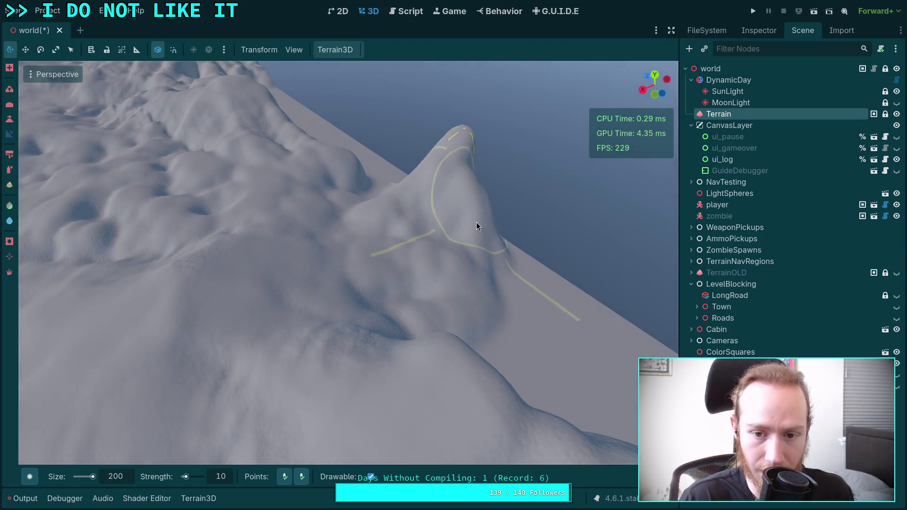
left_click_drag(476, 225, 415, 206)
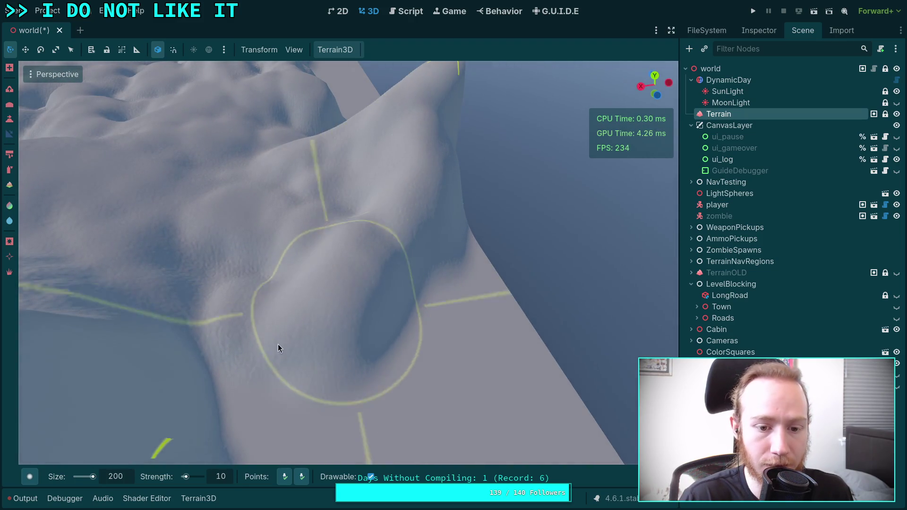
mouse_move(277, 348)
left_mouse_down()
mouse_move(384, 256)
mouse_move(426, 199)
mouse_move(403, 353)
mouse_move(395, 248)
mouse_move(420, 234)
mouse_move(466, 307)
mouse_move(391, 333)
left_mouse_up()
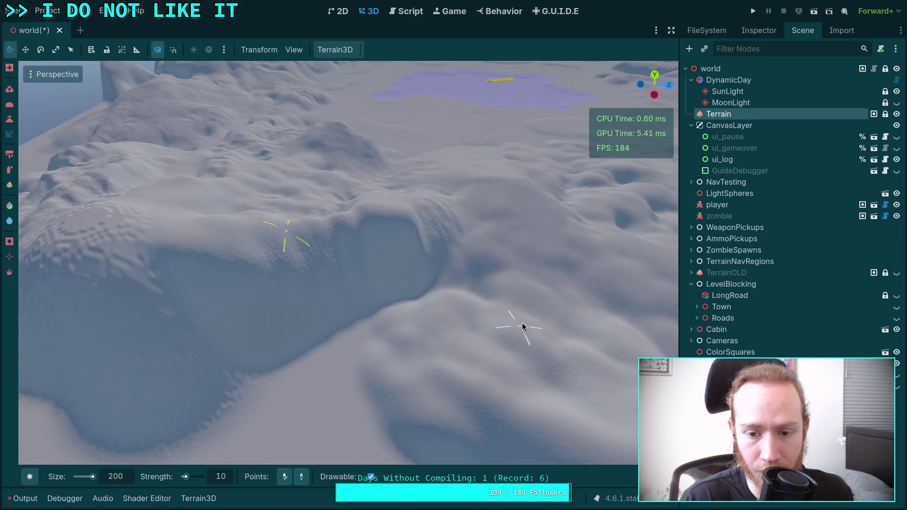
mouse_move(539, 308)
left_mouse_down()
mouse_move(412, 275)
mouse_move(432, 306)
mouse_move(454, 277)
mouse_move(456, 313)
mouse_move(358, 284)
mouse_move(263, 193)
mouse_move(243, 306)
mouse_move(303, 380)
mouse_move(438, 352)
left_mouse_up()
- Raise the terrain along the hillside near the edge with the slope brush
scroll(438, 352, "down", 5)
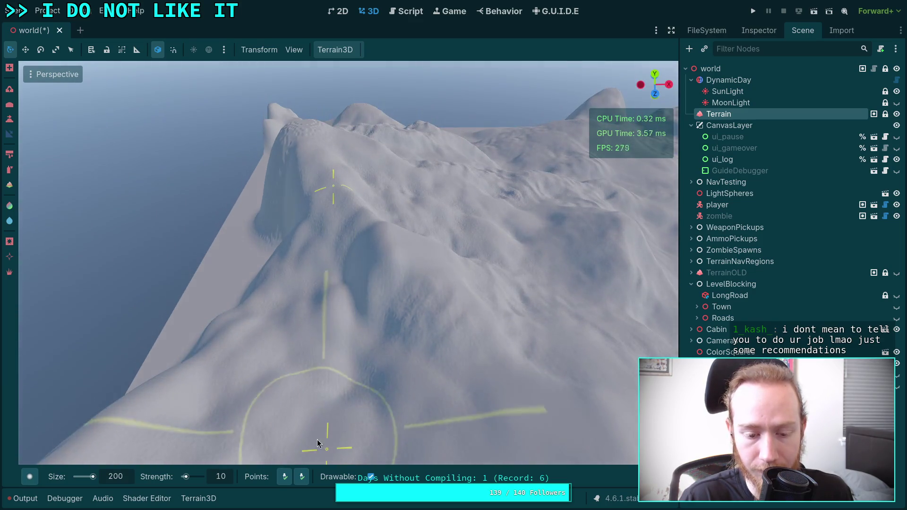
scroll(320, 441, "up", 3)
mouse_move(343, 164)
left_mouse_down()
mouse_move(141, 91)
mouse_move(482, 319)
mouse_move(176, 189)
mouse_move(373, 210)
mouse_move(312, 397)
left_mouse_up()
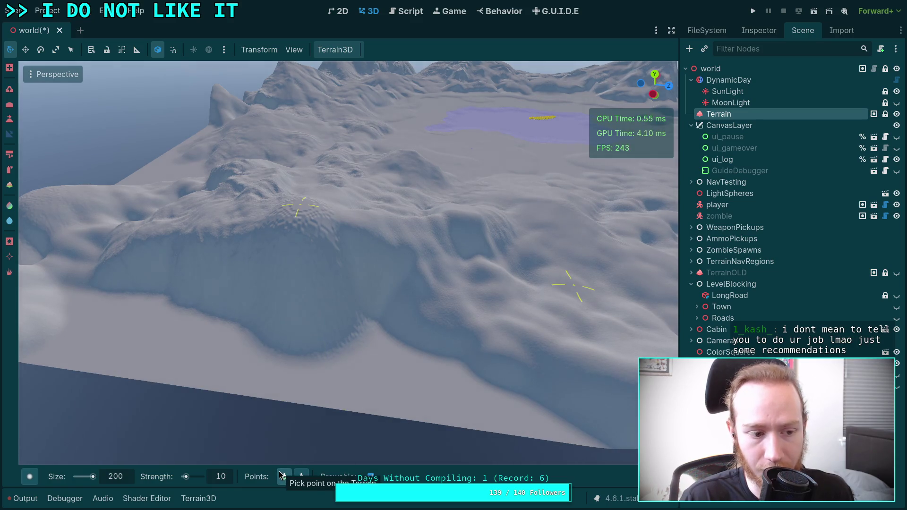
scroll(499, 268, "up", 5)
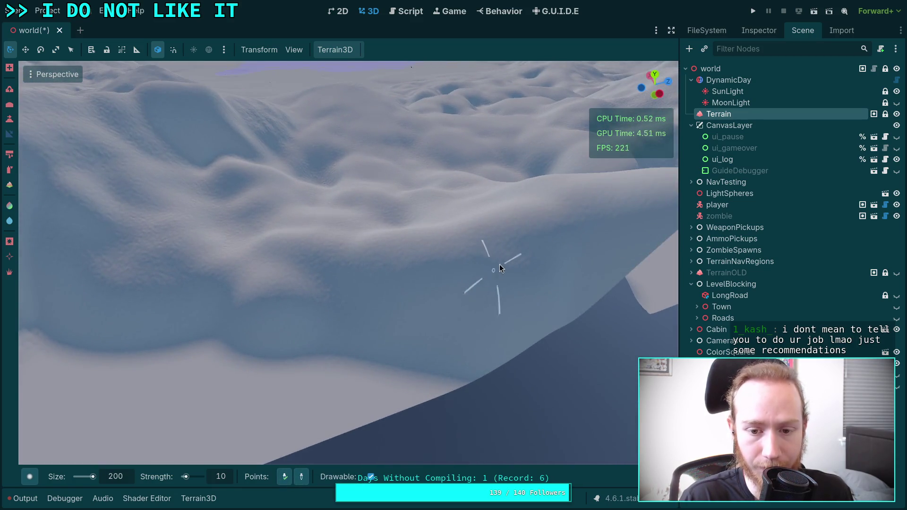
scroll(500, 268, "down", 5)
left_click_drag(500, 268, 330, 183)
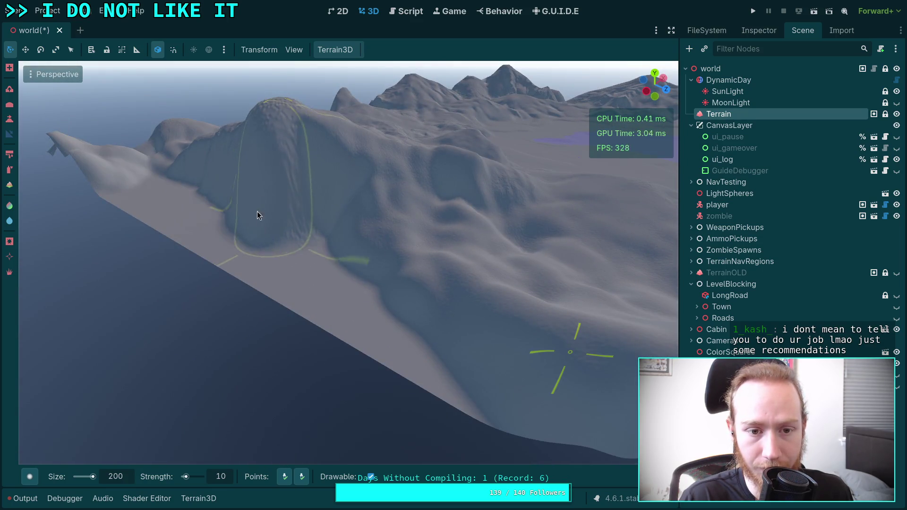
scroll(257, 211, "up", 4)
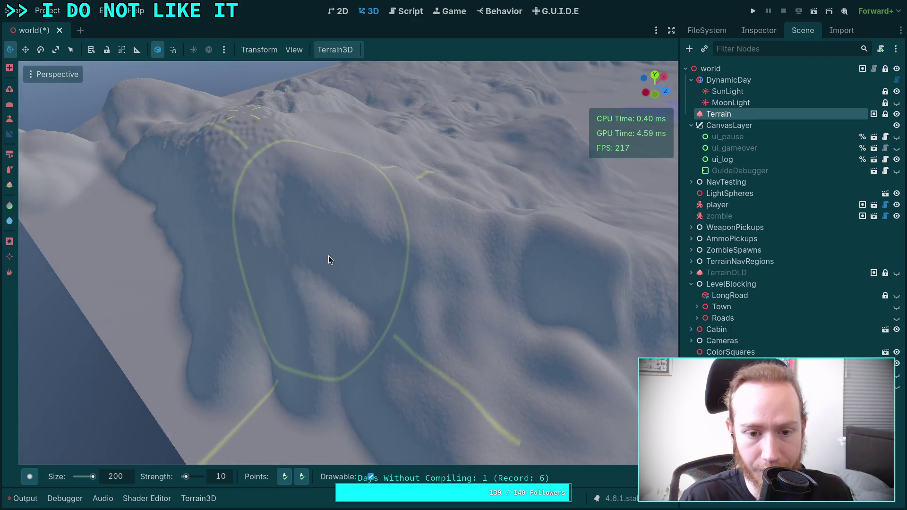
scroll(336, 302, "up", 3)
mouse_move(303, 219)
left_mouse_down()
mouse_move(265, 310)
mouse_move(330, 298)
mouse_move(284, 305)
mouse_move(387, 240)
mouse_move(429, 254)
mouse_move(469, 349)
mouse_move(469, 308)
mouse_move(455, 345)
mouse_move(514, 412)
left_mouse_up()
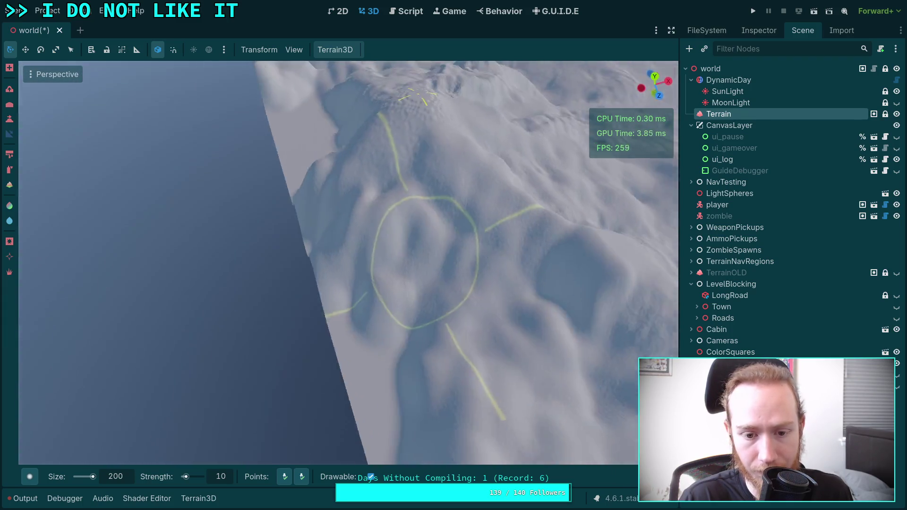
- Orbit around the ridge from low and overhead angles to inspect its peak and the flat slab
left_click_drag(293, 388, 288, 350)
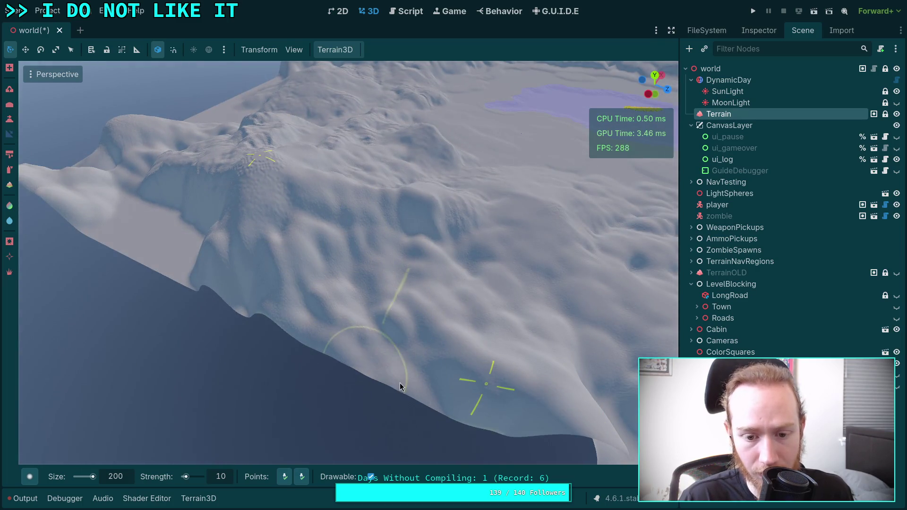
left_click_drag(456, 391, 394, 378)
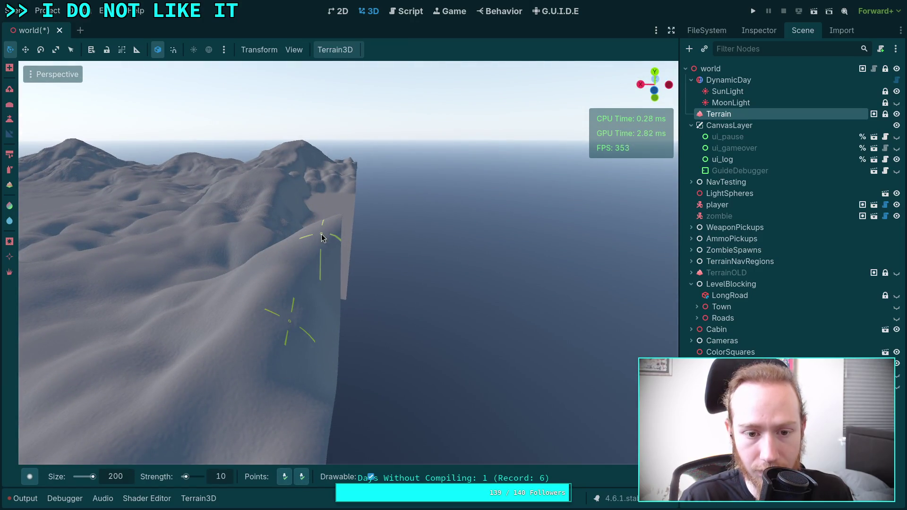
mouse_move(303, 425)
left_mouse_down()
mouse_move(314, 348)
mouse_move(284, 330)
left_mouse_up()
scroll(528, 151, "down", 3)
left_click_drag(471, 213, 371, 233)
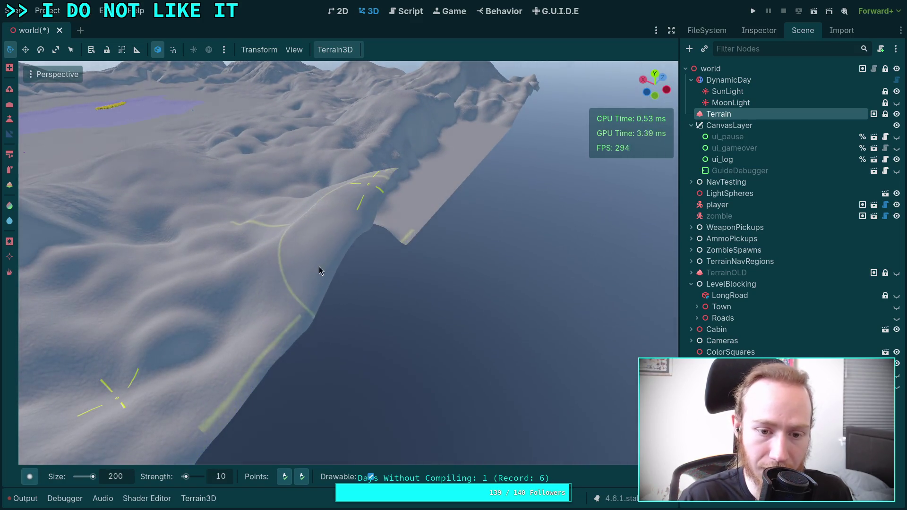
left_click_drag(333, 305, 309, 250)
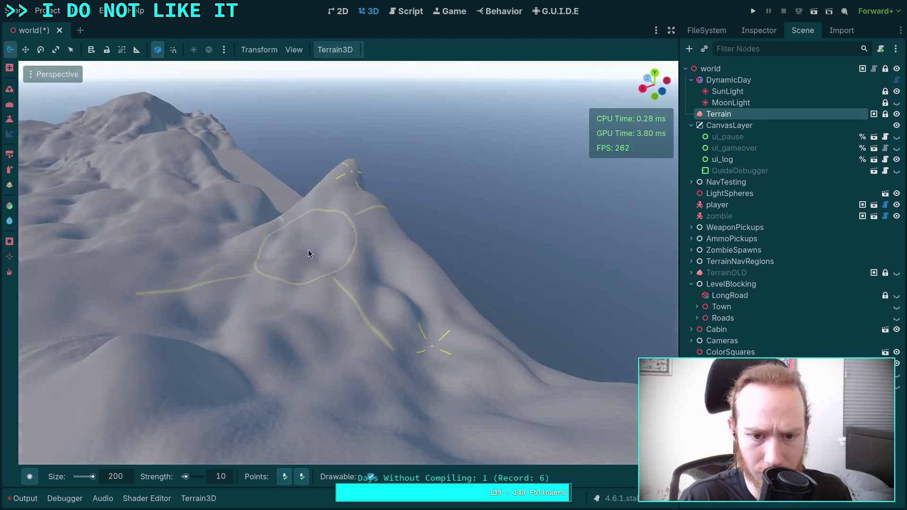
left_click_drag(324, 302, 287, 480)
- Push the ridge's left flank outward in two slope strokes toward the flat slab
left_click_drag(323, 364, 345, 358)
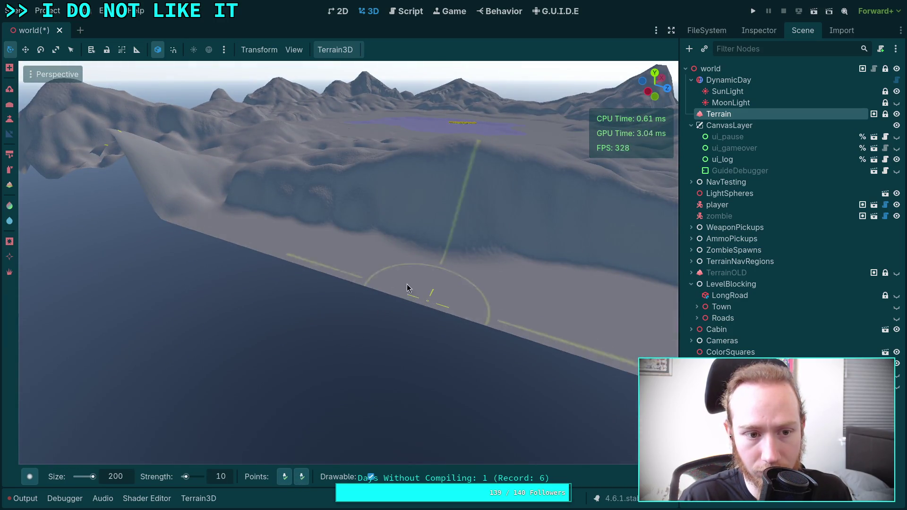
left_click_drag(407, 284, 356, 248)
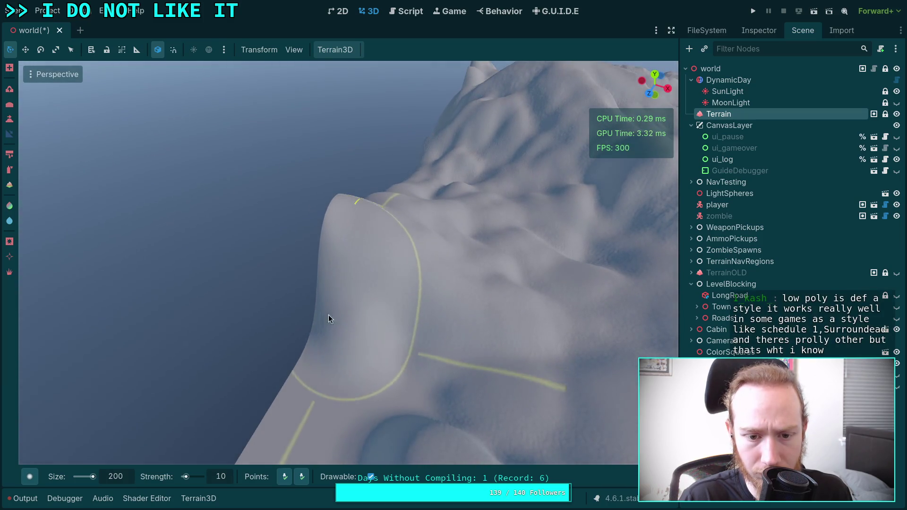
mouse_move(330, 319)
left_mouse_down()
mouse_move(334, 264)
mouse_move(302, 294)
mouse_move(364, 283)
mouse_move(376, 360)
mouse_move(441, 270)
left_mouse_up()
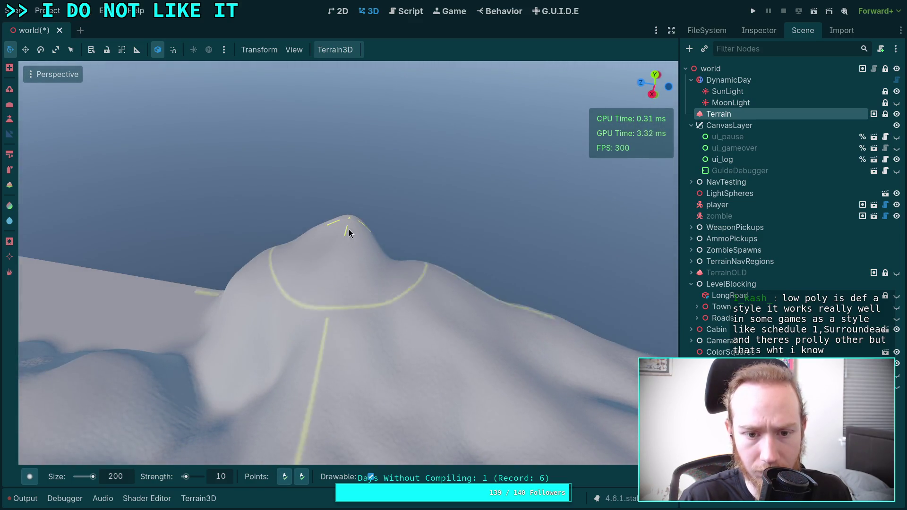
left_click_drag(349, 229, 345, 221)
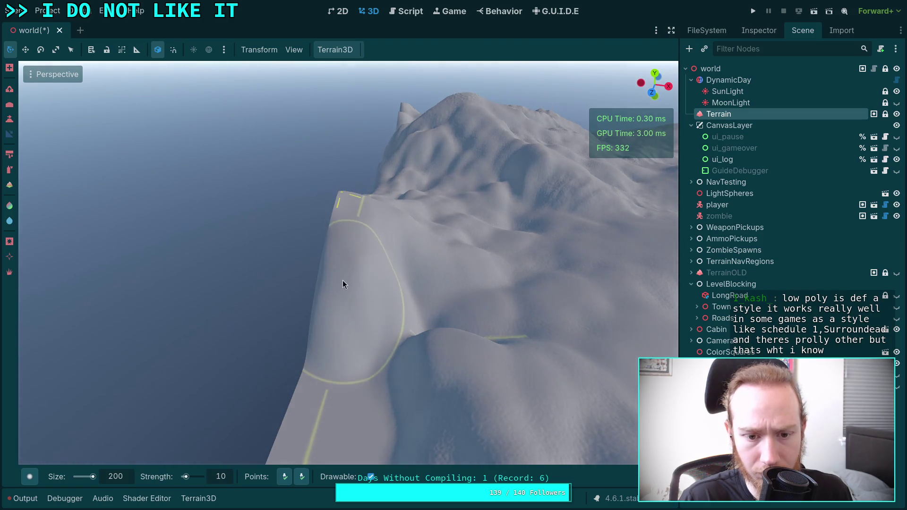
mouse_move(343, 281)
left_mouse_down()
mouse_move(311, 449)
mouse_move(390, 389)
mouse_move(336, 324)
mouse_move(379, 289)
left_mouse_up()
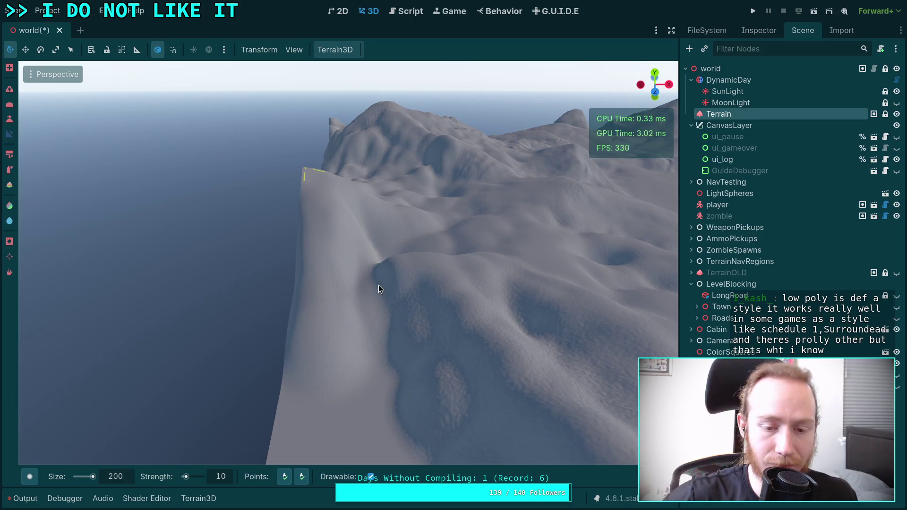
left_click_drag(378, 285, 349, 193)
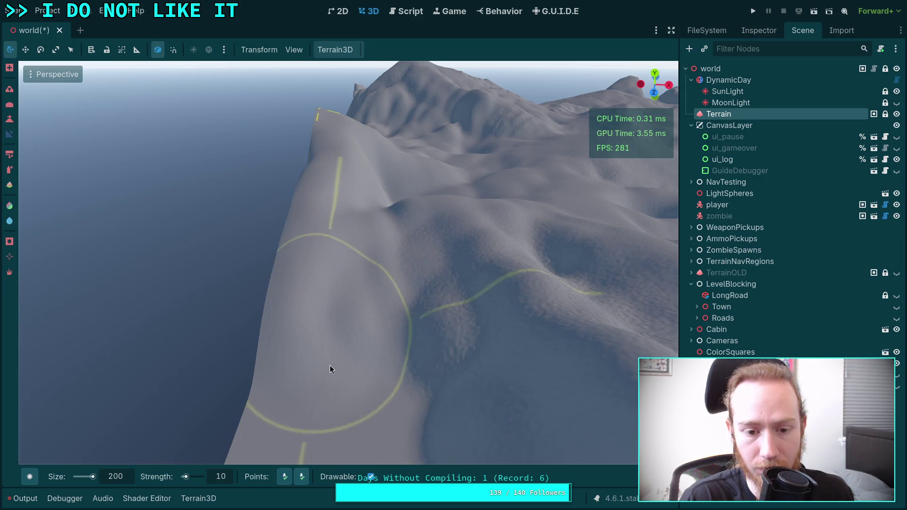
mouse_move(330, 365)
left_mouse_down()
mouse_move(397, 215)
mouse_move(349, 242)
mouse_move(338, 236)
mouse_move(348, 214)
mouse_move(433, 250)
mouse_move(397, 281)
mouse_move(419, 298)
mouse_move(327, 324)
mouse_move(405, 269)
mouse_move(402, 401)
mouse_move(293, 473)
left_mouse_up()
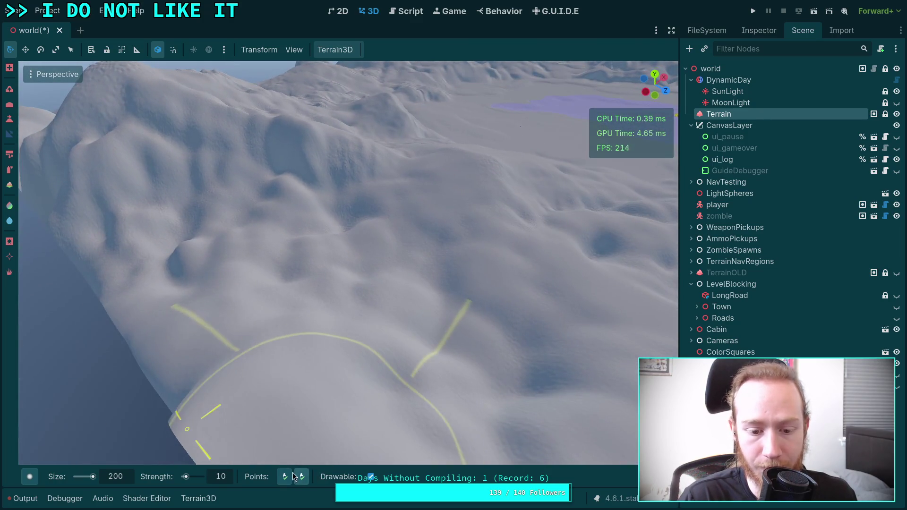
left_click_drag(508, 219, 509, 219)
left_click_drag(336, 180, 337, 179)
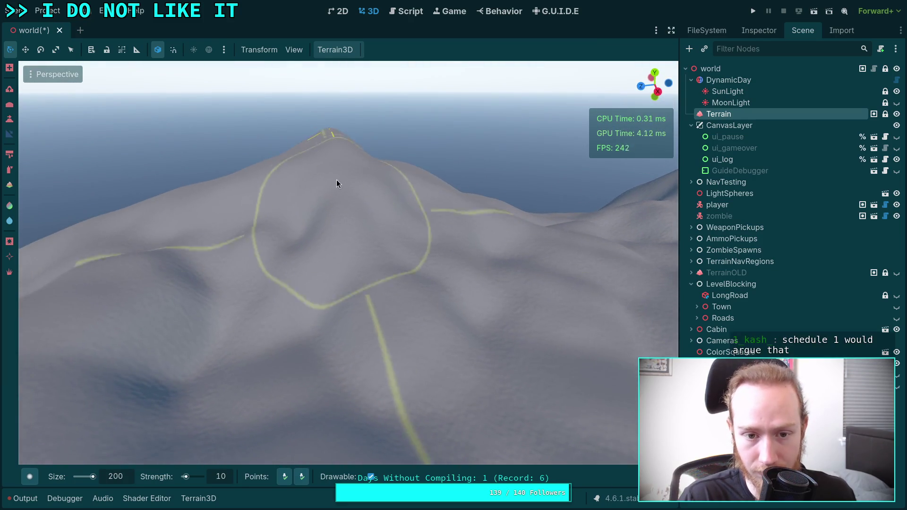
mouse_move(264, 279)
left_mouse_down()
mouse_move(255, 329)
mouse_move(198, 391)
mouse_move(392, 393)
mouse_move(430, 264)
left_mouse_up()
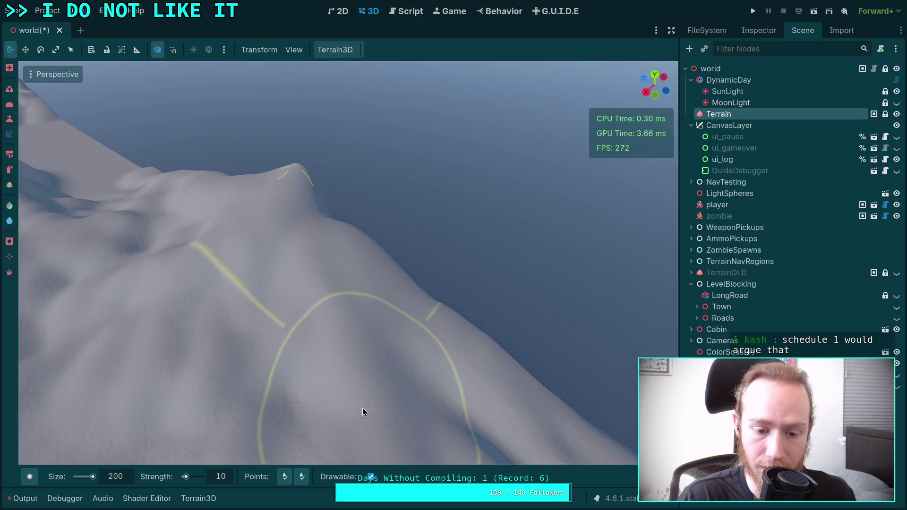
left_click_drag(335, 288, 345, 287)
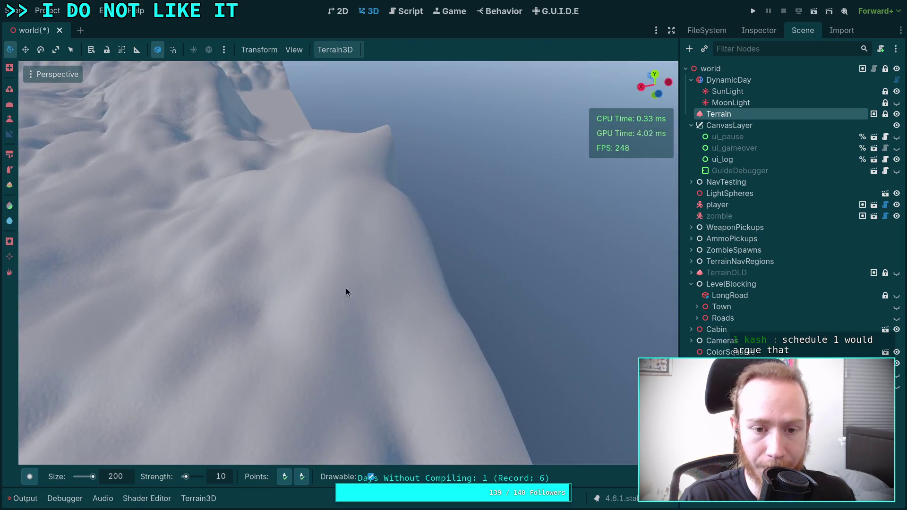
mouse_move(392, 167)
left_mouse_down()
mouse_move(259, 168)
mouse_move(249, 191)
left_mouse_up()
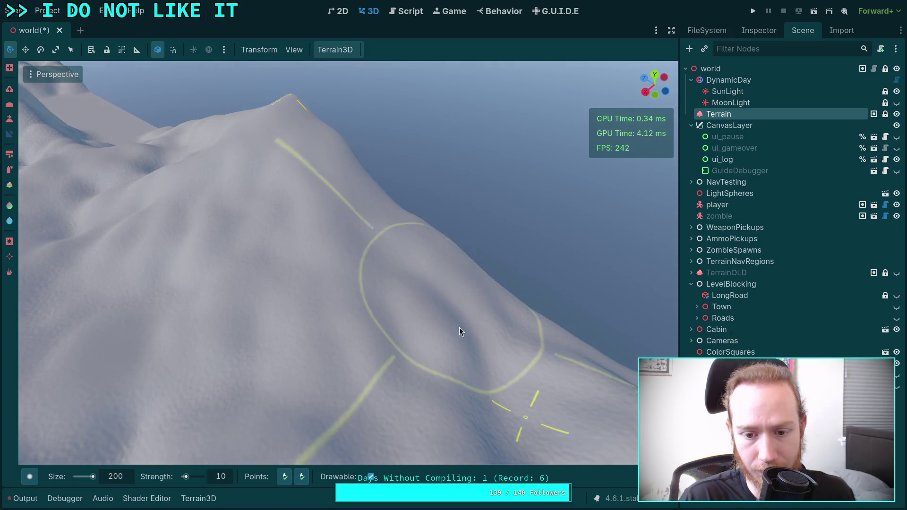
left_click_drag(321, 420, 321, 364)
left_click_drag(239, 396, 239, 359)
key("a")
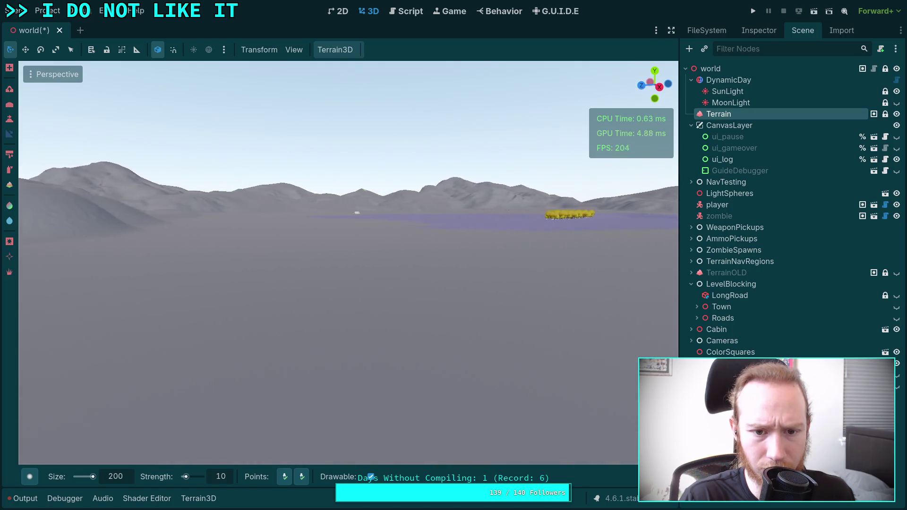
mouse_move(331, 283)
left_mouse_down()
mouse_move(378, 260)
mouse_move(321, 264)
mouse_move(359, 262)
left_mouse_up()
key("w")
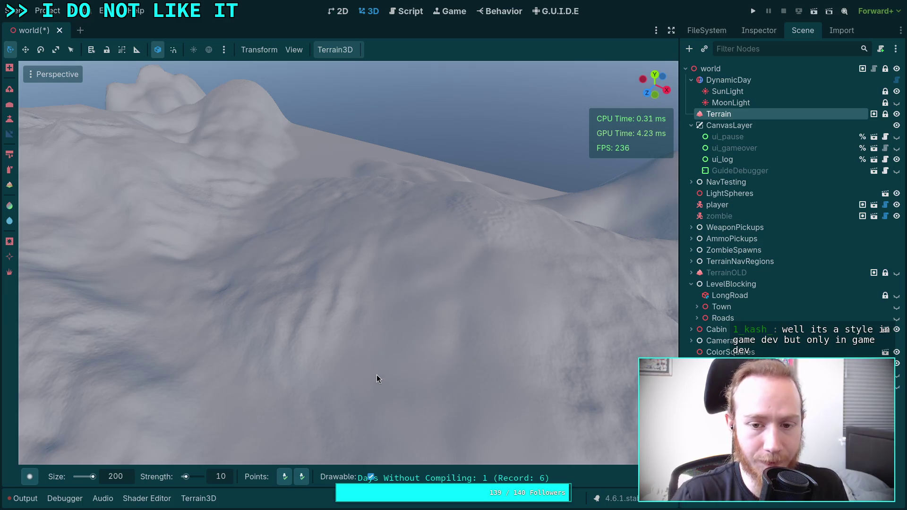
key("s")
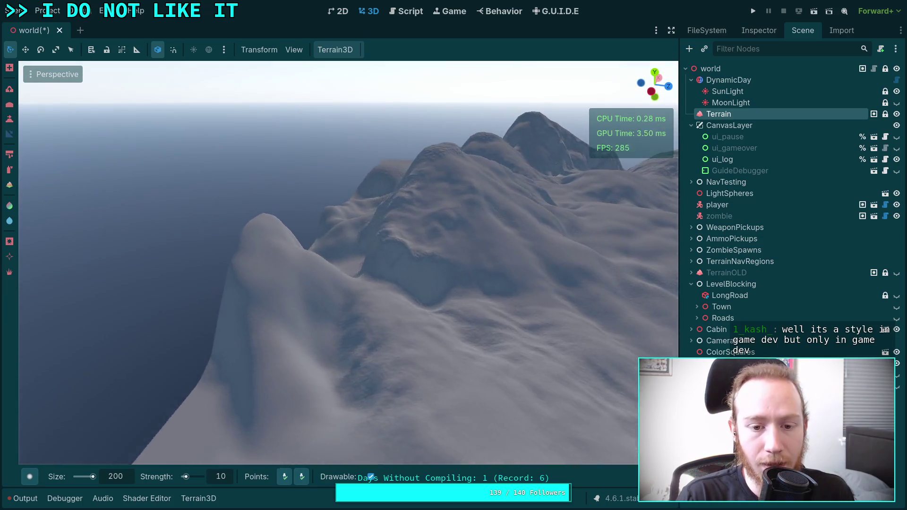
key("a")
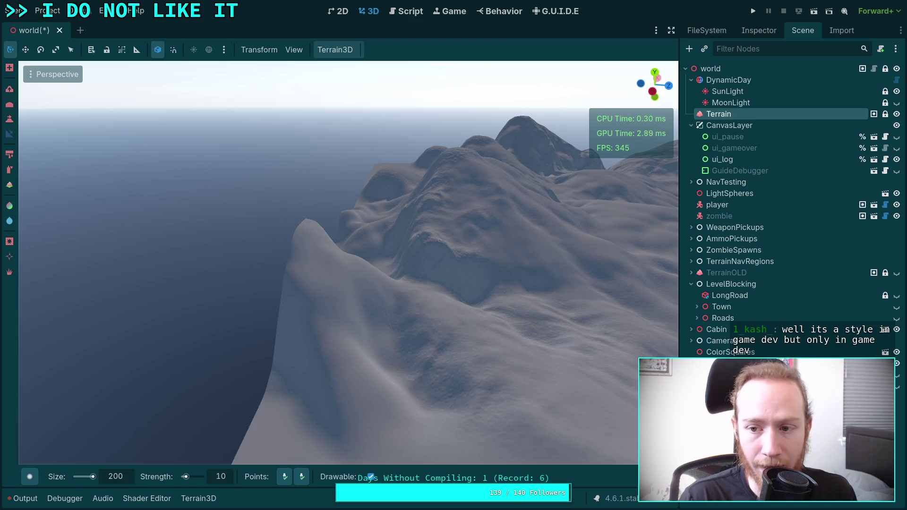
key("w")
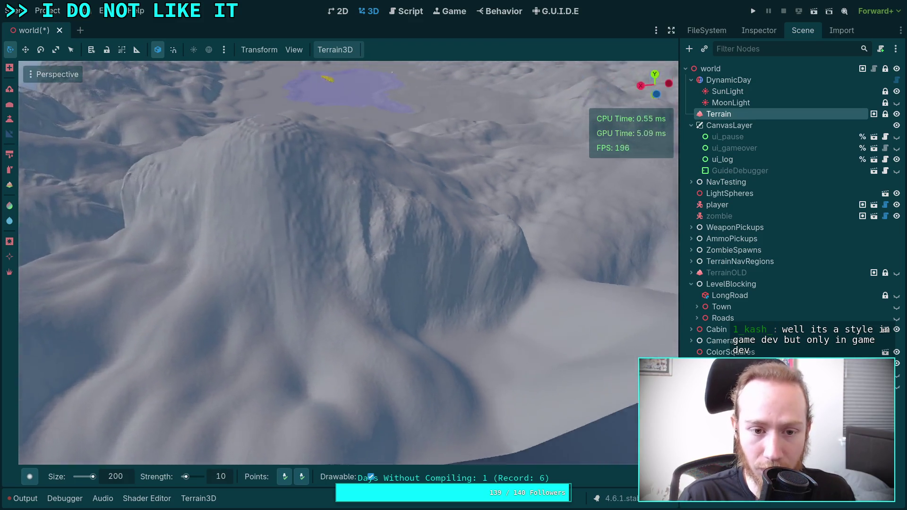
key("s")
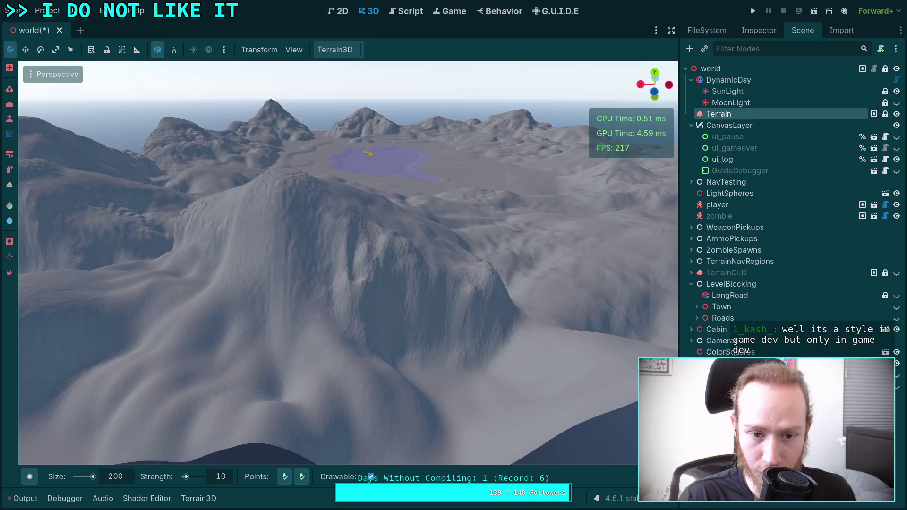
key("w")
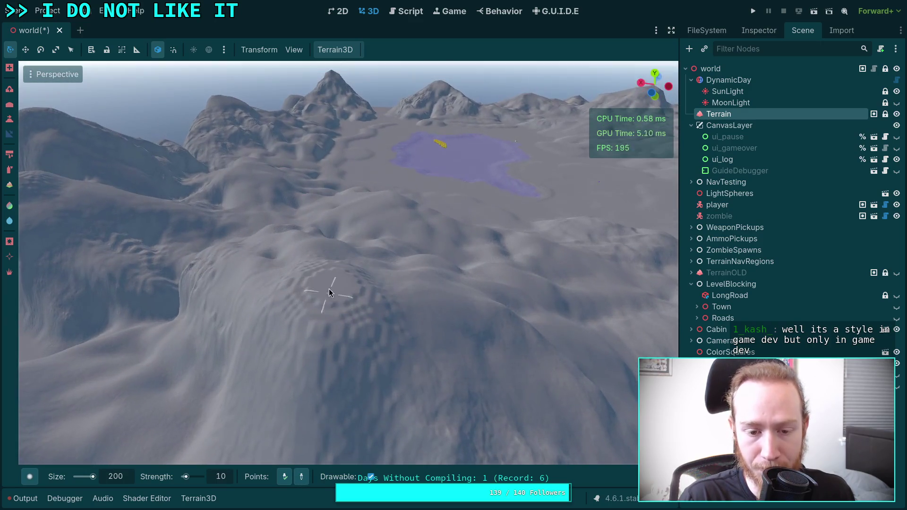
key("w")
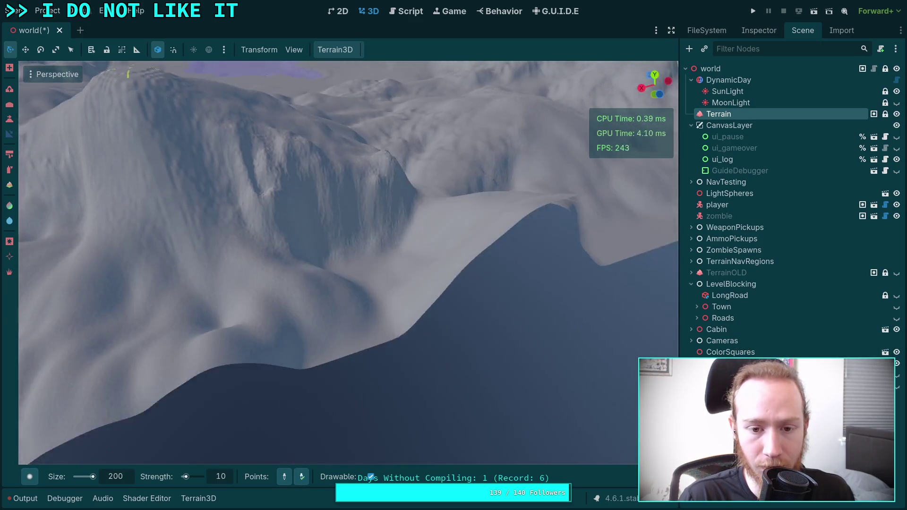
key("w")
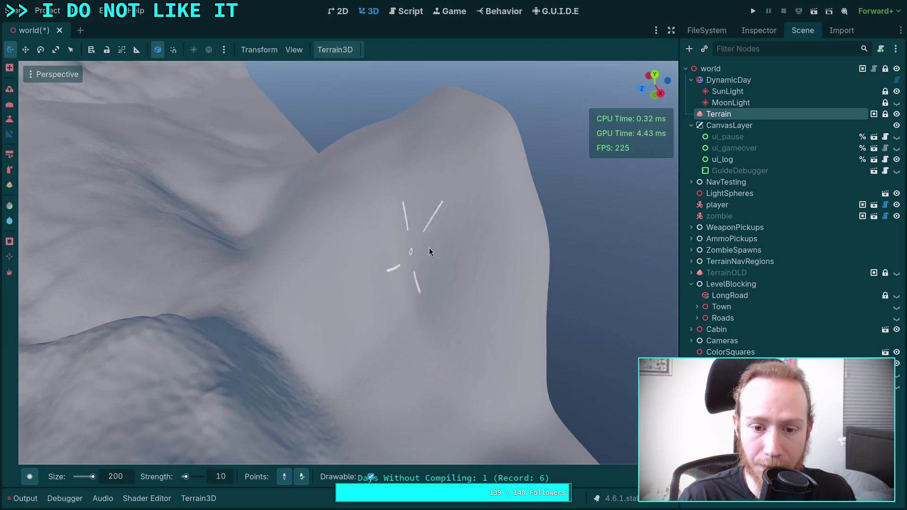
key("s")
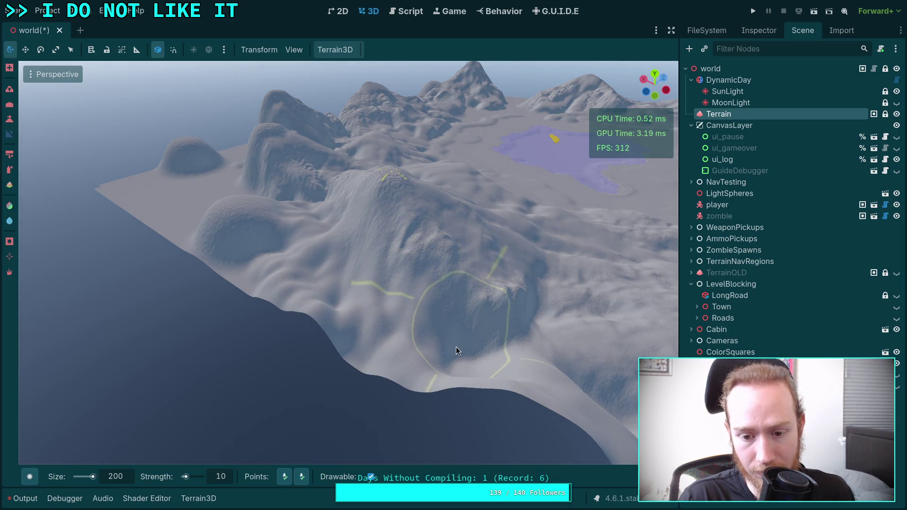
key("w")
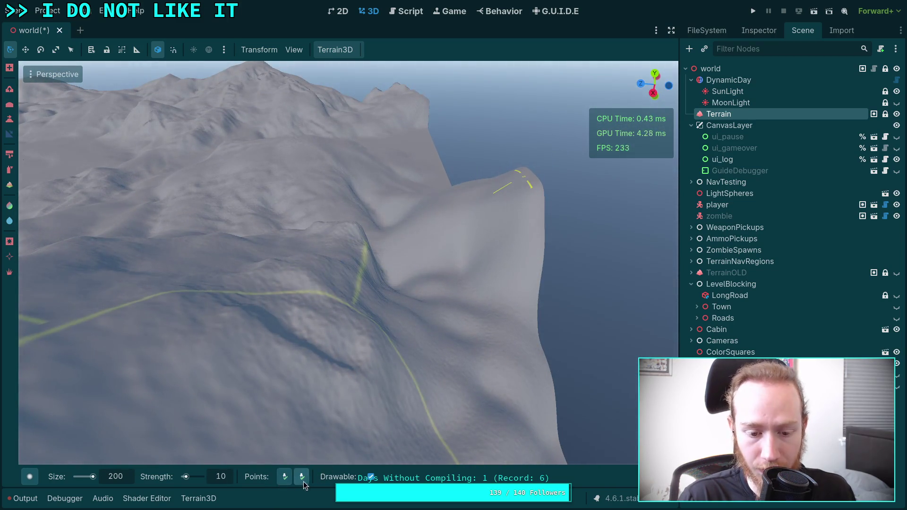
key("w")
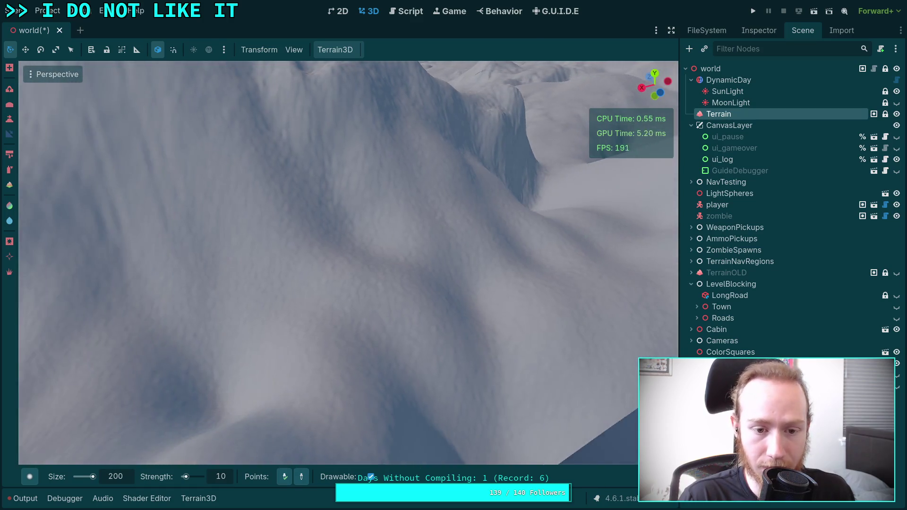
key("w")
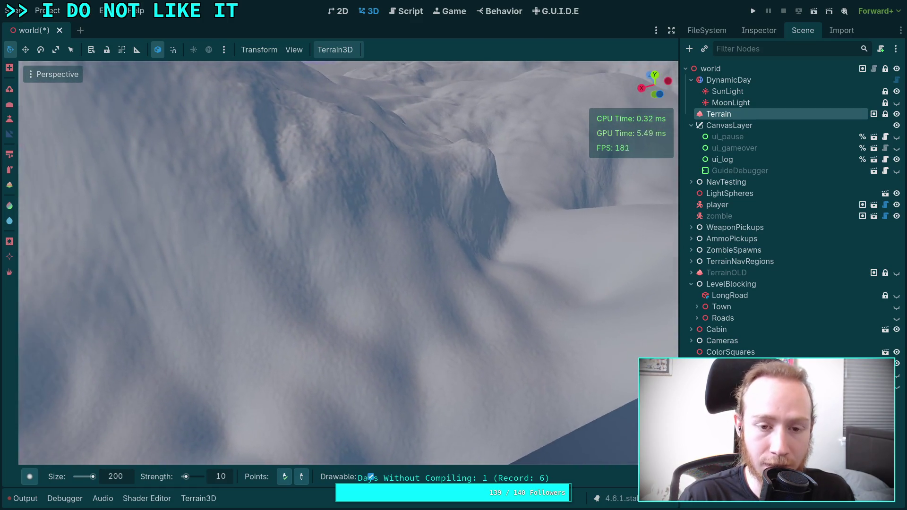
key("w")
scroll(302, 386, "down", 3)
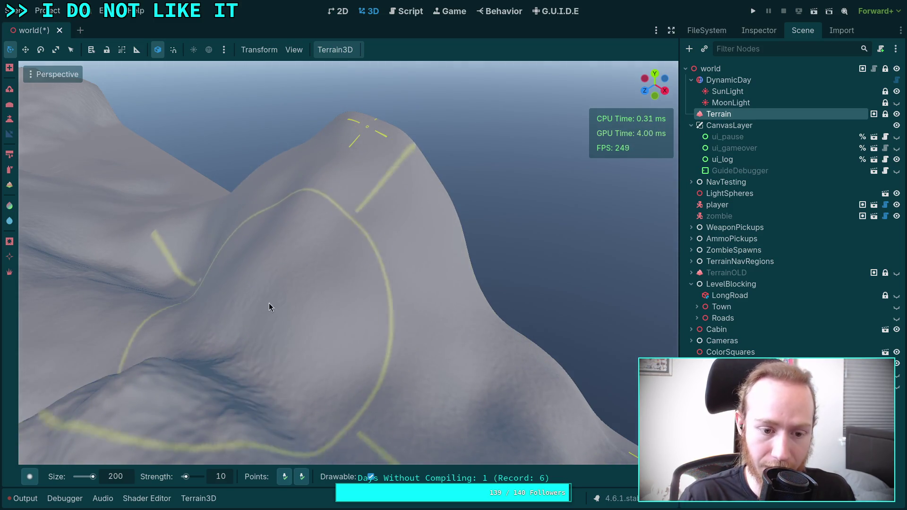
mouse_move(268, 302)
left_mouse_down()
mouse_move(368, 290)
mouse_move(316, 290)
left_mouse_up()
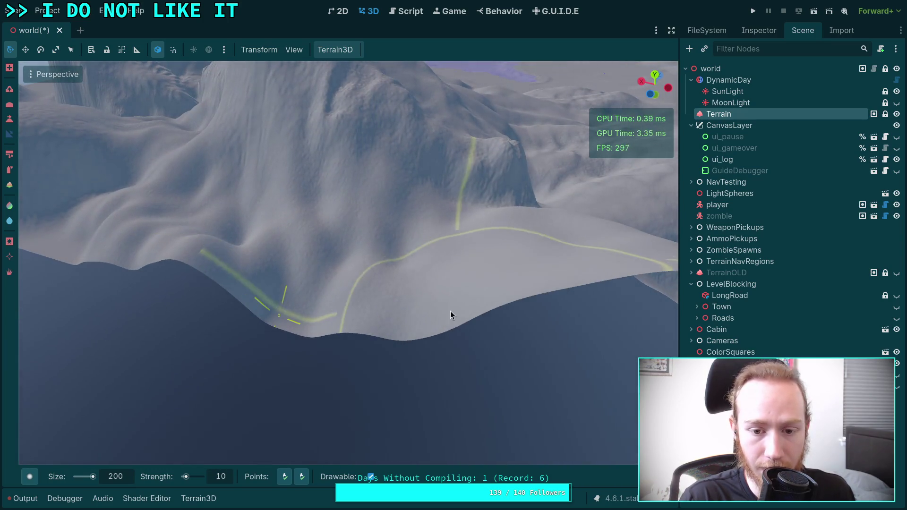
scroll(378, 315, "up", 5)
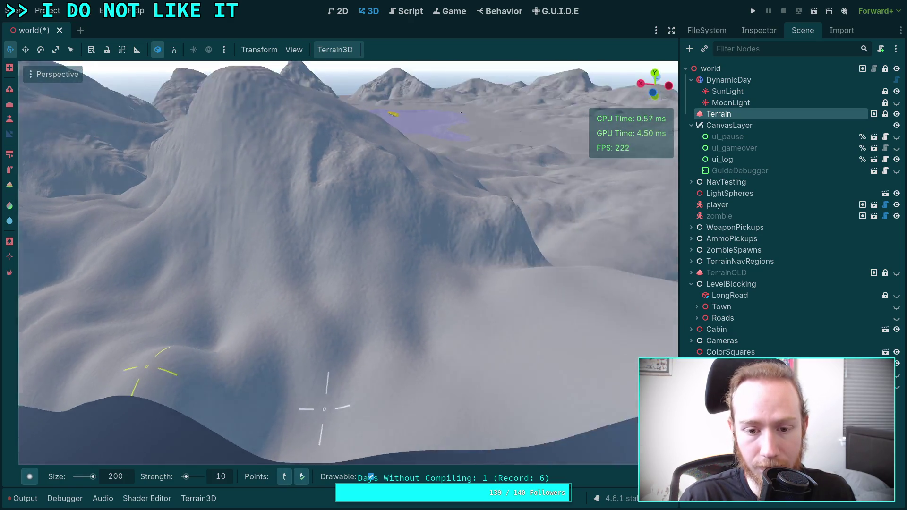
mouse_move(314, 409)
left_mouse_down()
mouse_move(364, 402)
mouse_move(421, 331)
left_mouse_up()
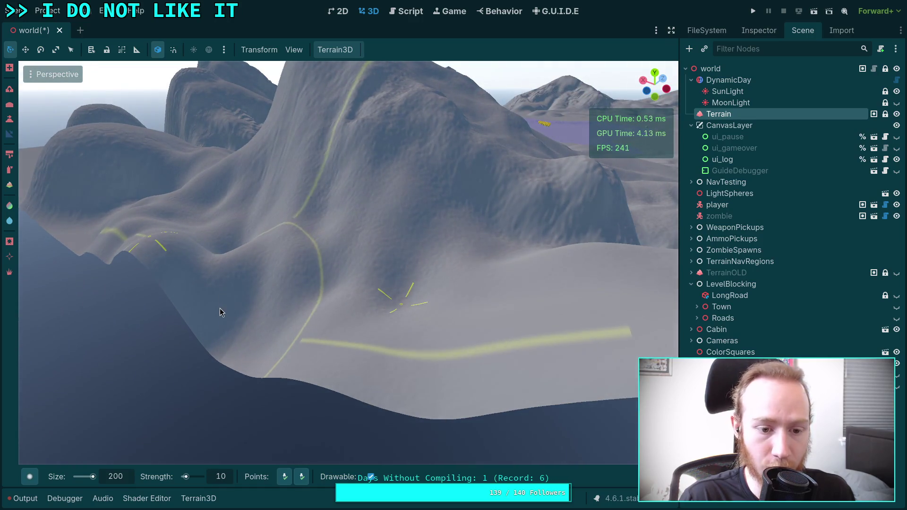
mouse_move(192, 297)
left_mouse_down()
mouse_move(237, 307)
mouse_move(299, 361)
mouse_move(285, 318)
mouse_move(334, 324)
mouse_move(533, 308)
mouse_move(302, 479)
left_mouse_up()
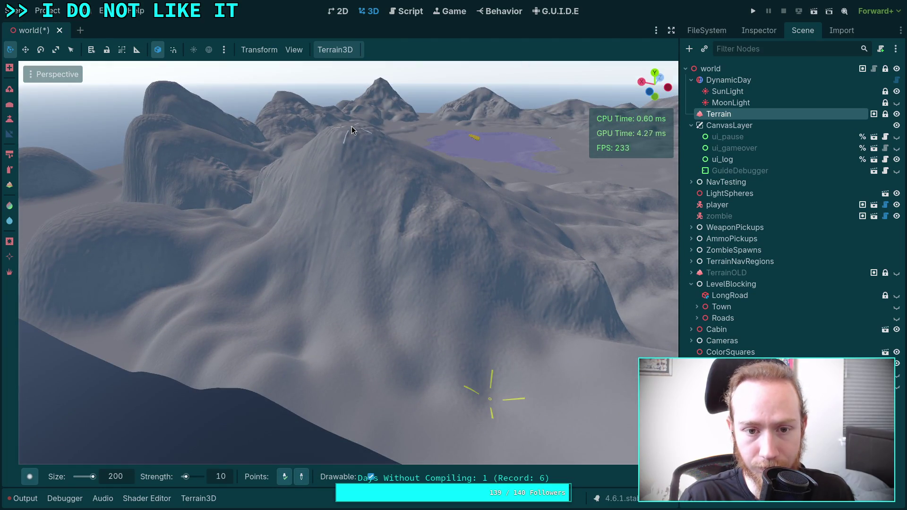
left_click_drag(285, 474, 385, 373)
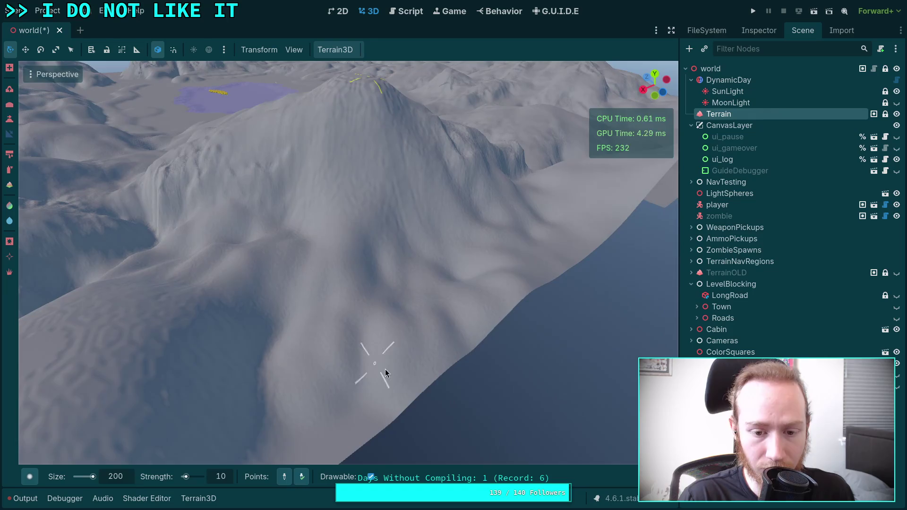
mouse_move(349, 429)
left_mouse_down()
mouse_move(347, 336)
mouse_move(392, 307)
mouse_move(401, 259)
left_mouse_up()
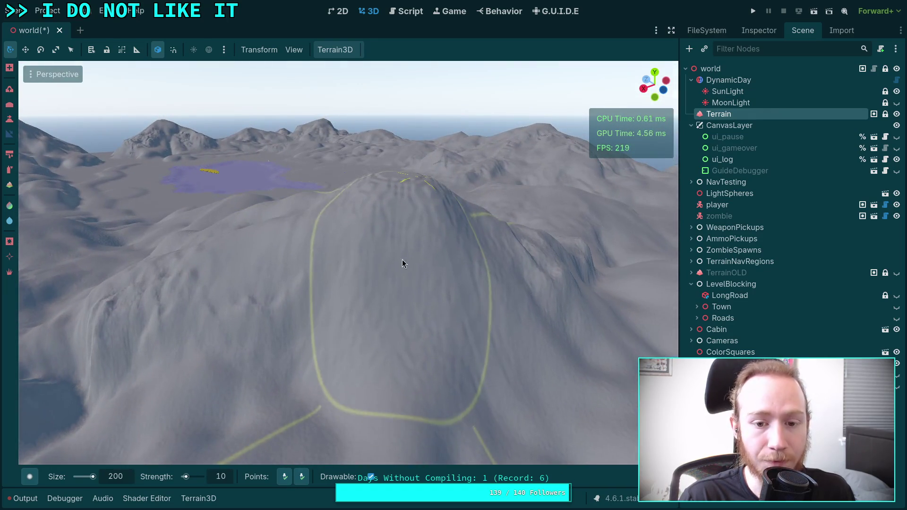
mouse_move(291, 345)
left_mouse_down()
mouse_move(419, 253)
mouse_move(474, 346)
mouse_move(437, 411)
mouse_move(402, 279)
mouse_move(338, 257)
mouse_move(310, 379)
mouse_move(259, 343)
mouse_move(367, 354)
mouse_move(396, 336)
mouse_move(335, 210)
mouse_move(372, 274)
mouse_move(269, 197)
mouse_move(254, 250)
mouse_move(296, 293)
mouse_move(537, 199)
mouse_move(477, 282)
mouse_move(512, 318)
mouse_move(358, 189)
mouse_move(443, 232)
mouse_move(385, 268)
mouse_move(330, 227)
mouse_move(318, 388)
left_mouse_up()
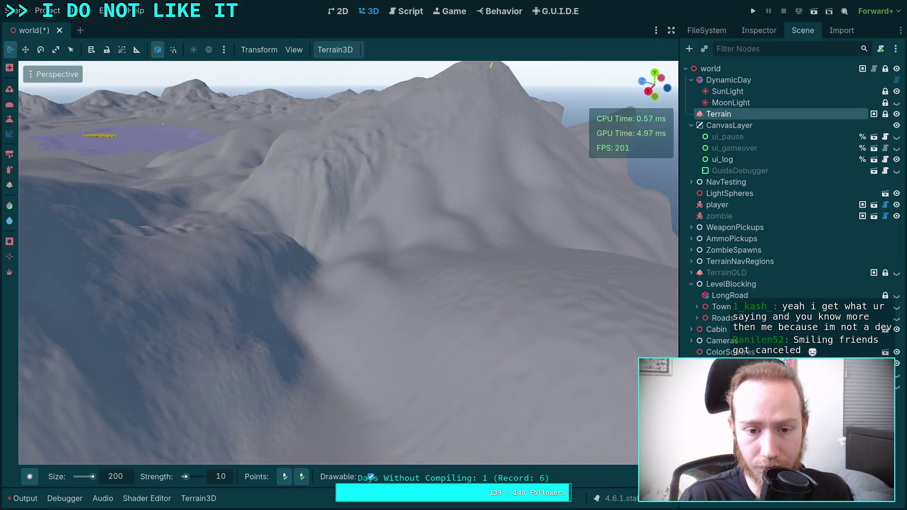
left_click_drag(310, 460, 349, 251)
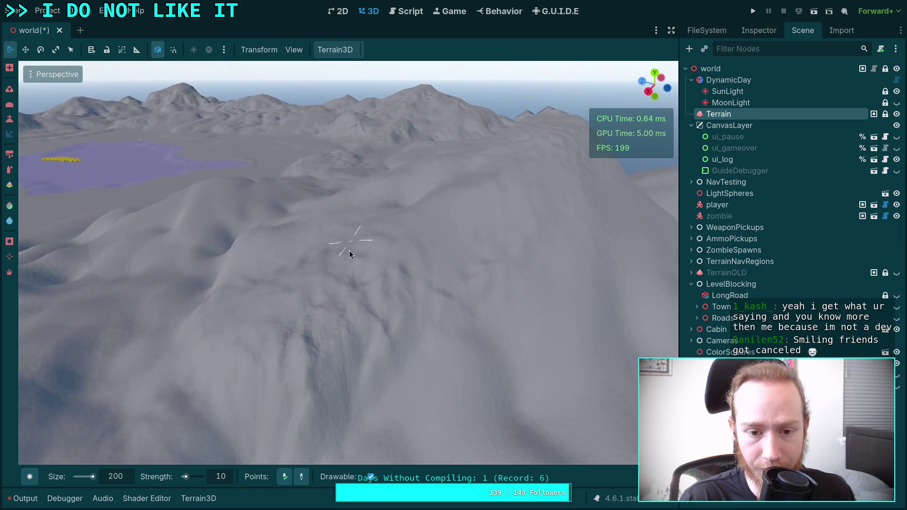
scroll(280, 279, "up", 10)
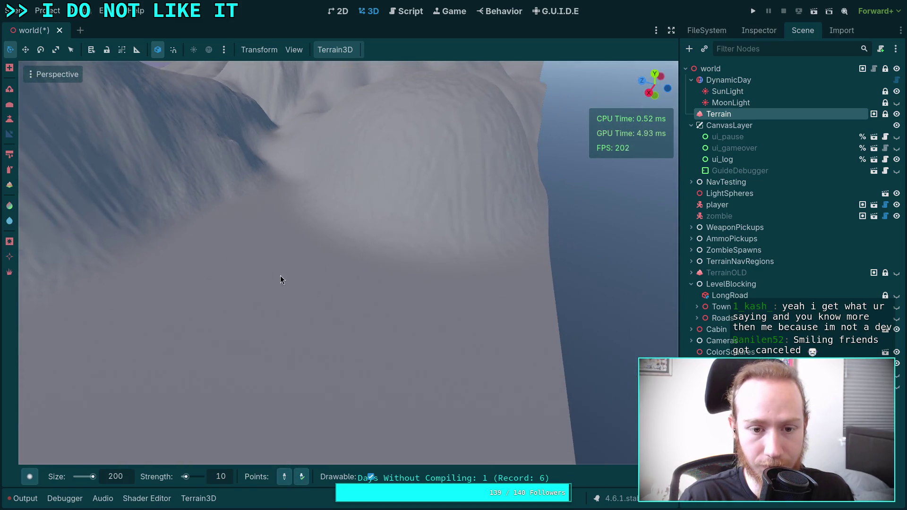
mouse_move(280, 279)
left_mouse_down()
mouse_move(359, 236)
mouse_move(425, 141)
left_mouse_up()
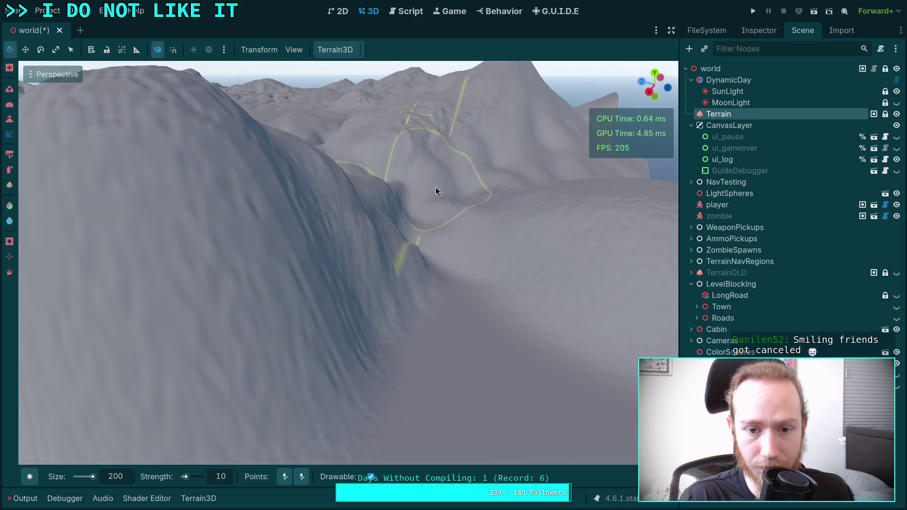
mouse_move(435, 187)
left_mouse_down()
mouse_move(339, 209)
mouse_move(426, 222)
left_mouse_up()
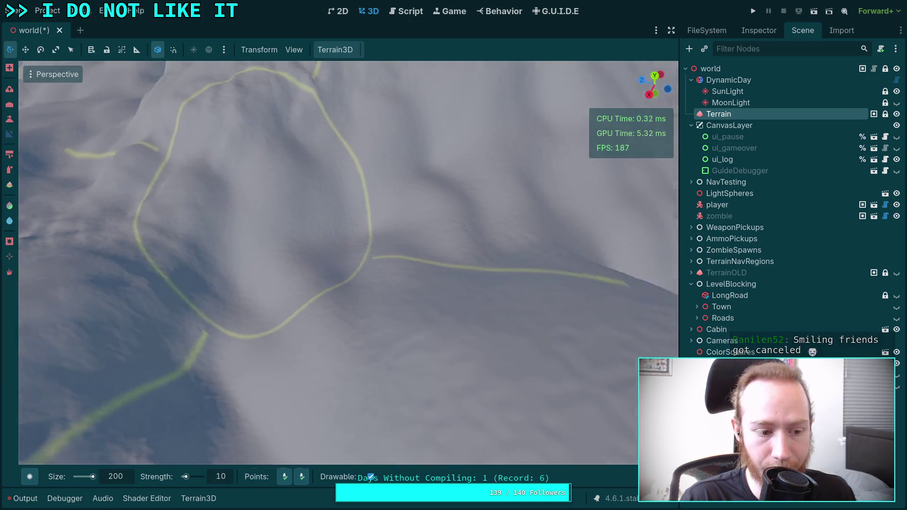
left_click_drag(367, 227, 365, 246)
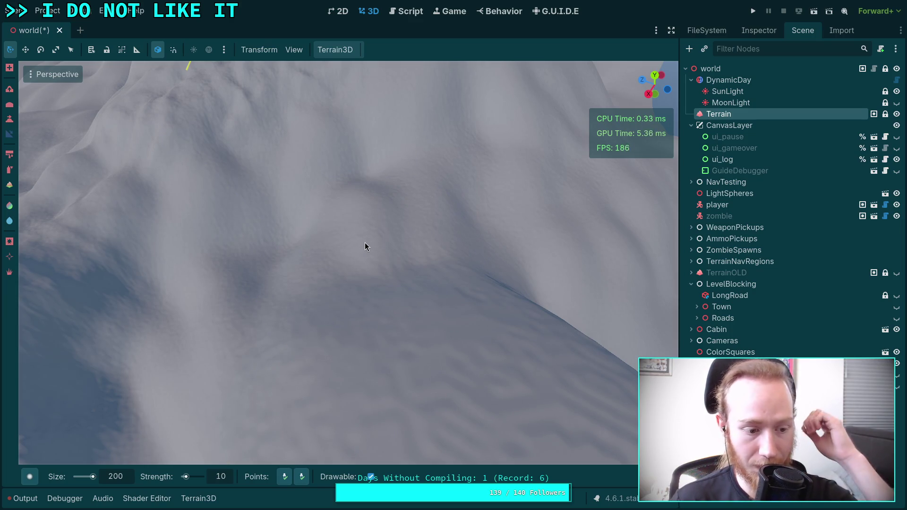
mouse_move(364, 246)
left_mouse_down()
mouse_move(386, 238)
mouse_move(326, 239)
mouse_move(458, 370)
mouse_move(341, 137)
mouse_move(384, 246)
mouse_move(316, 395)
mouse_move(399, 378)
mouse_move(468, 282)
left_mouse_up()
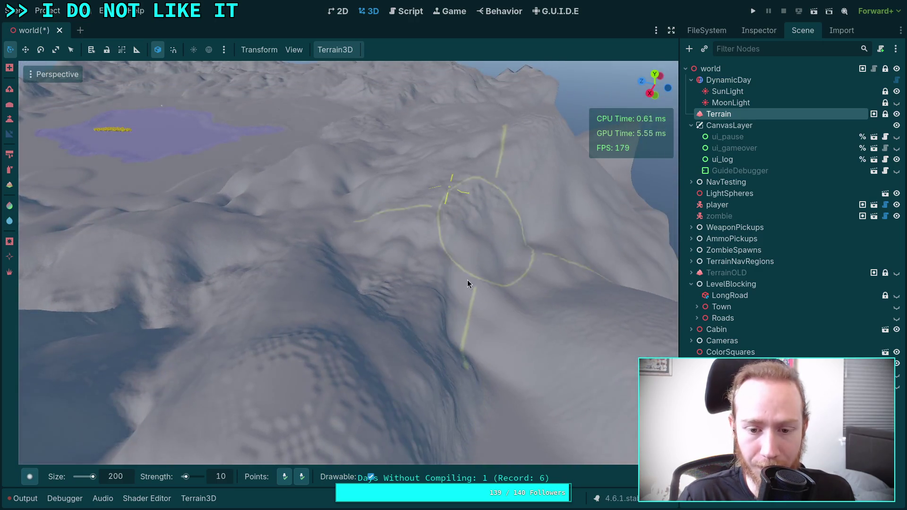
mouse_move(489, 344)
left_mouse_down()
mouse_move(351, 185)
mouse_move(390, 225)
mouse_move(390, 277)
mouse_move(419, 218)
mouse_move(395, 261)
mouse_move(399, 244)
mouse_move(449, 269)
mouse_move(482, 324)
mouse_move(314, 387)
left_mouse_up()
mouse_move(427, 310)
left_mouse_down()
mouse_move(344, 297)
mouse_move(226, 316)
mouse_move(324, 277)
mouse_move(285, 247)
mouse_move(304, 216)
left_mouse_up()
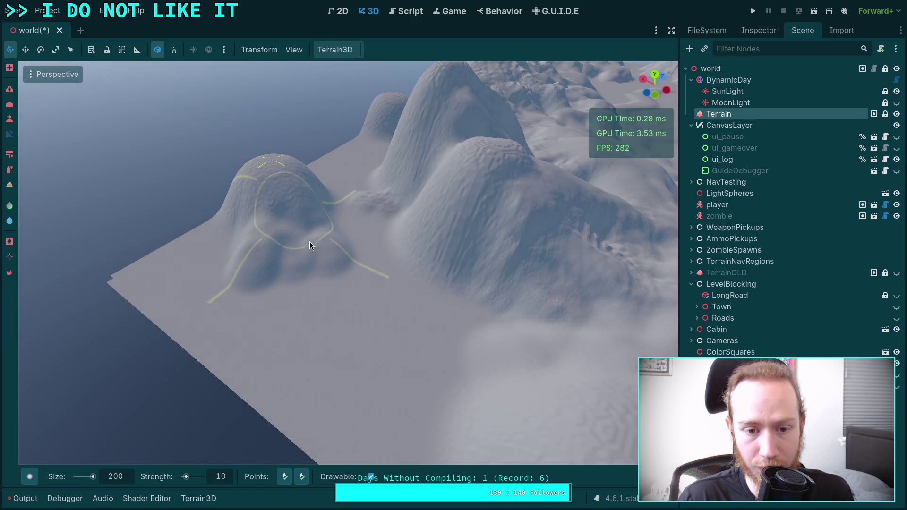
left_click_drag(331, 303, 421, 193)
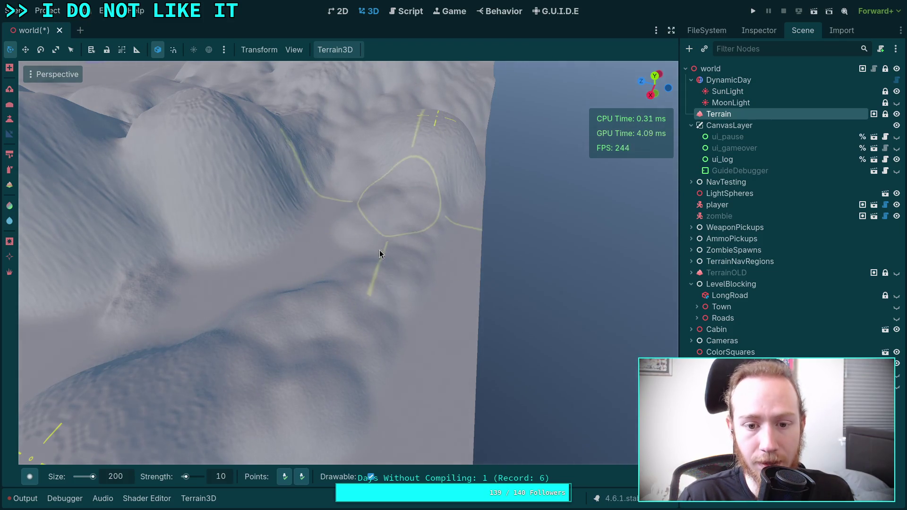
mouse_move(406, 278)
left_mouse_down()
mouse_move(284, 475)
mouse_move(349, 256)
left_mouse_up()
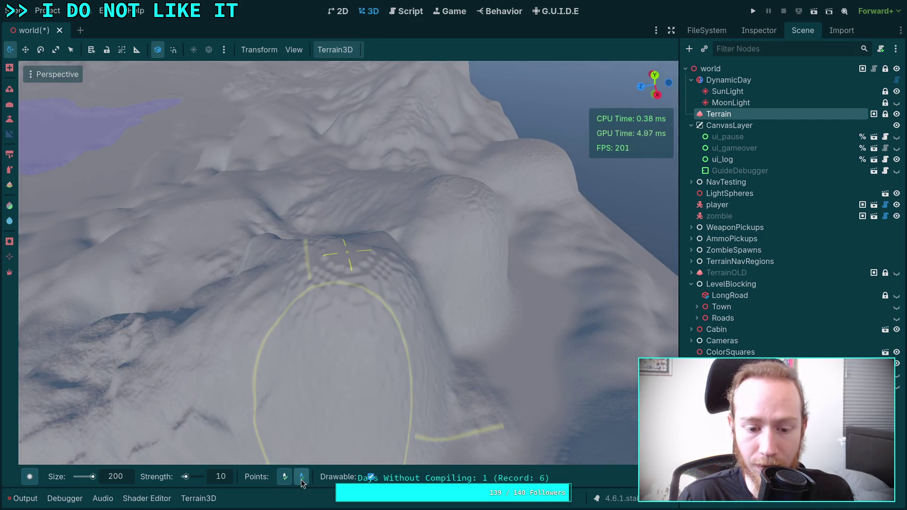
mouse_move(293, 453)
left_mouse_down()
mouse_move(263, 365)
mouse_move(421, 325)
left_mouse_up()
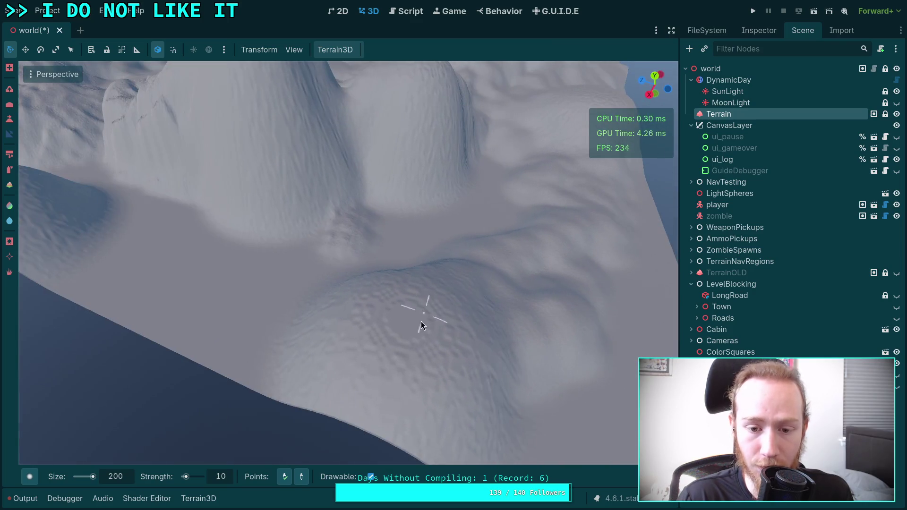
- Sculpt three slope strokes across the ridge below the tall peak
scroll(434, 329, "down", 5)
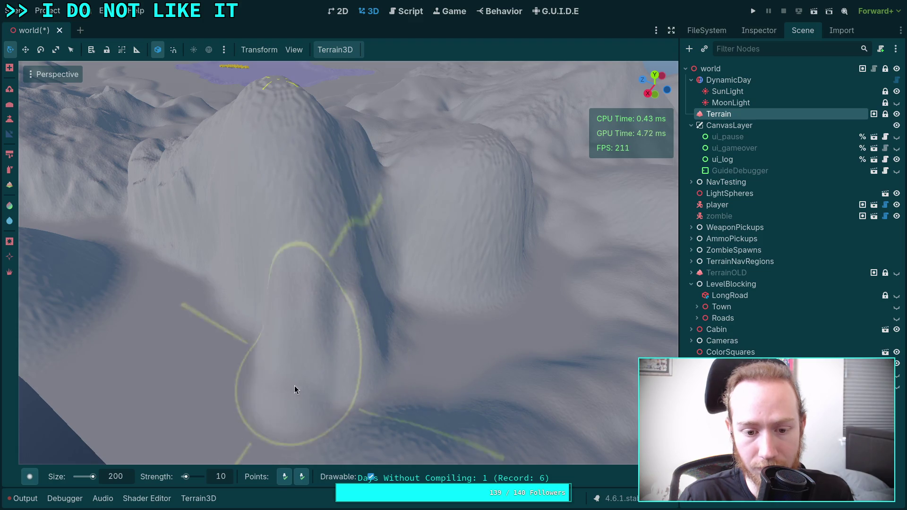
scroll(294, 386, "up", 5)
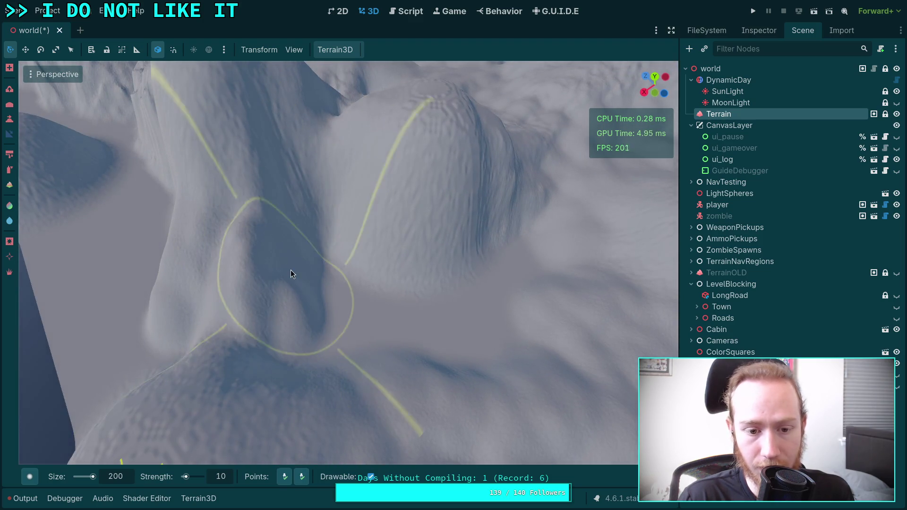
scroll(290, 270, "down", 5)
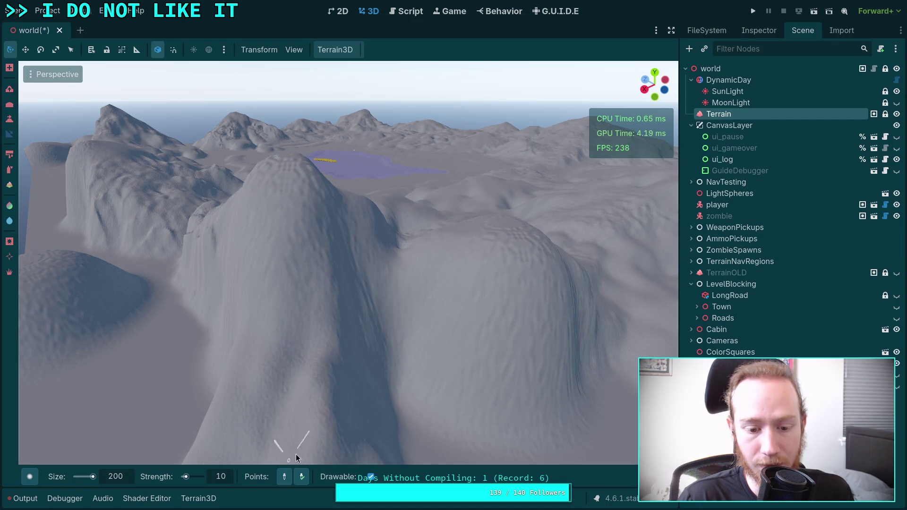
scroll(296, 457, "down", 4)
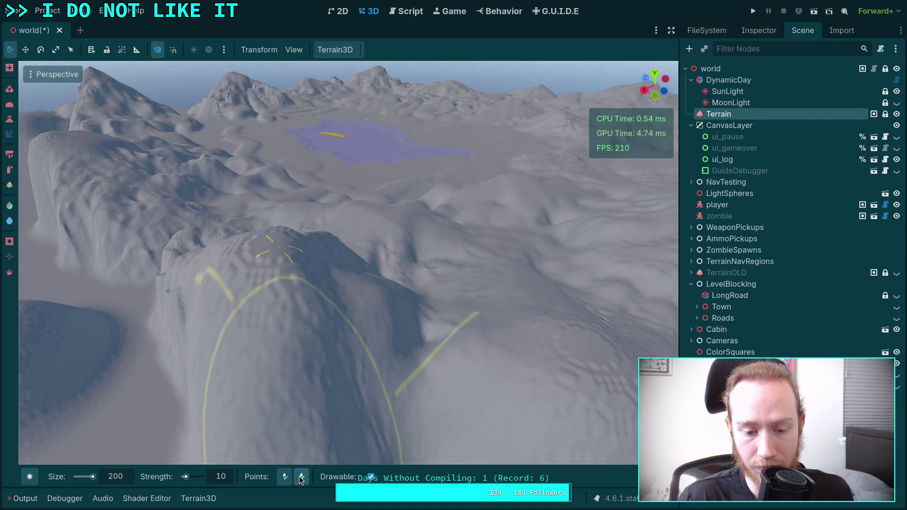
scroll(453, 315, "up", 6)
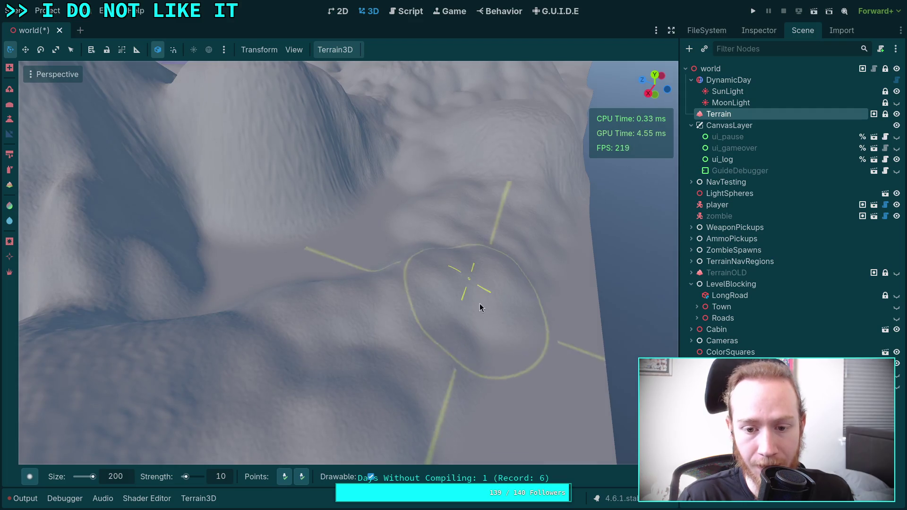
scroll(480, 303, "down", 5)
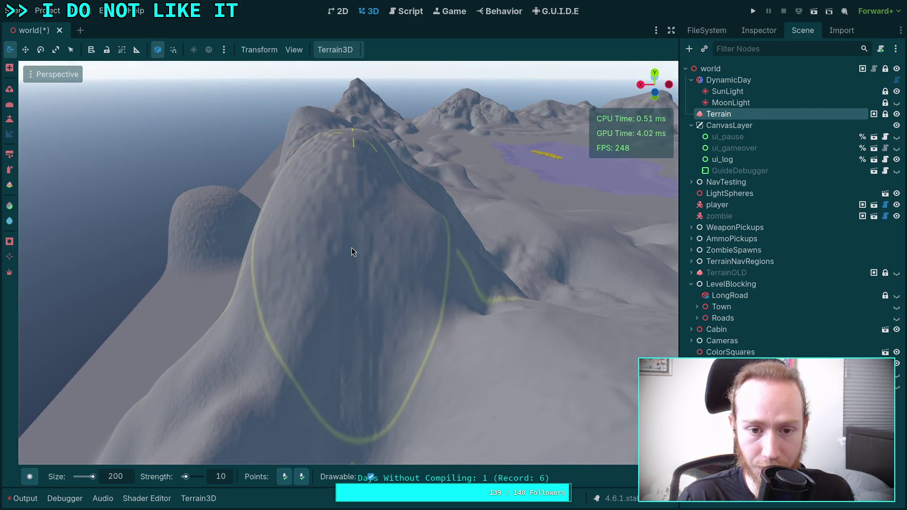
scroll(364, 351, "up", 4)
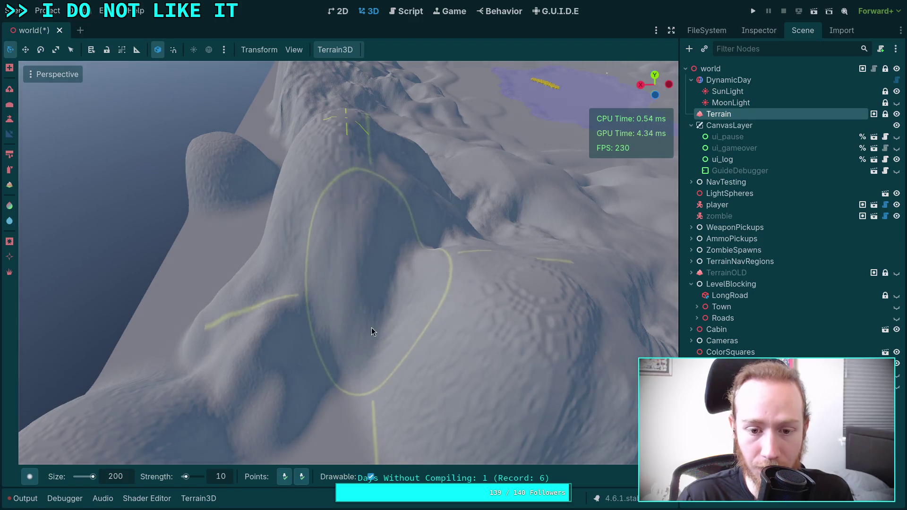
mouse_move(371, 330)
left_mouse_down()
mouse_move(301, 347)
mouse_move(355, 366)
mouse_move(324, 398)
left_mouse_up()
scroll(324, 398, "up", 2)
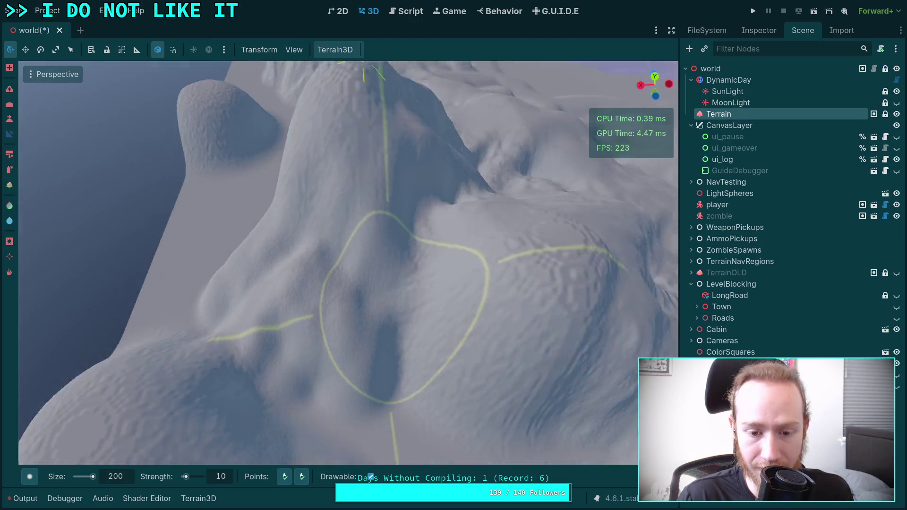
scroll(437, 347, "down", 2)
mouse_move(438, 347)
left_mouse_down()
mouse_move(470, 344)
mouse_move(464, 305)
left_mouse_up()
scroll(463, 305, "down", 2)
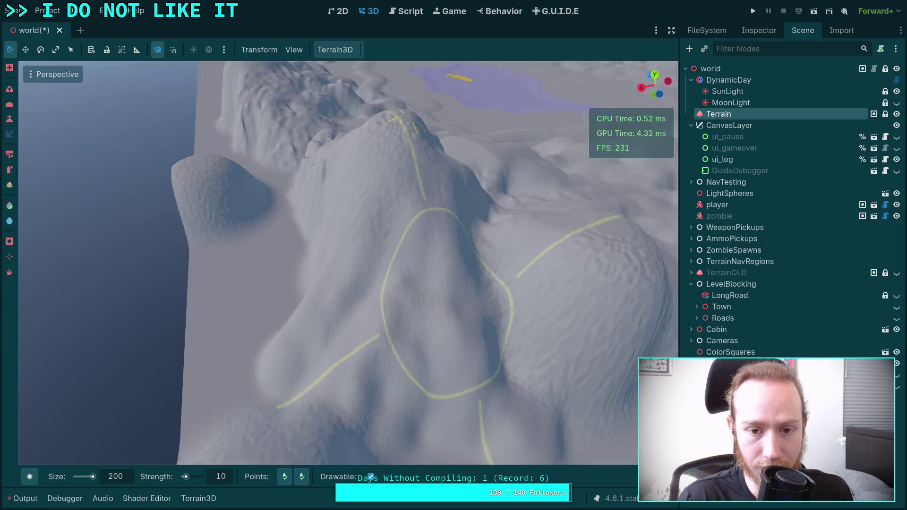
scroll(395, 225, "up", 3)
mouse_move(395, 226)
left_mouse_down()
mouse_move(421, 268)
mouse_move(438, 335)
mouse_move(340, 404)
left_mouse_up()
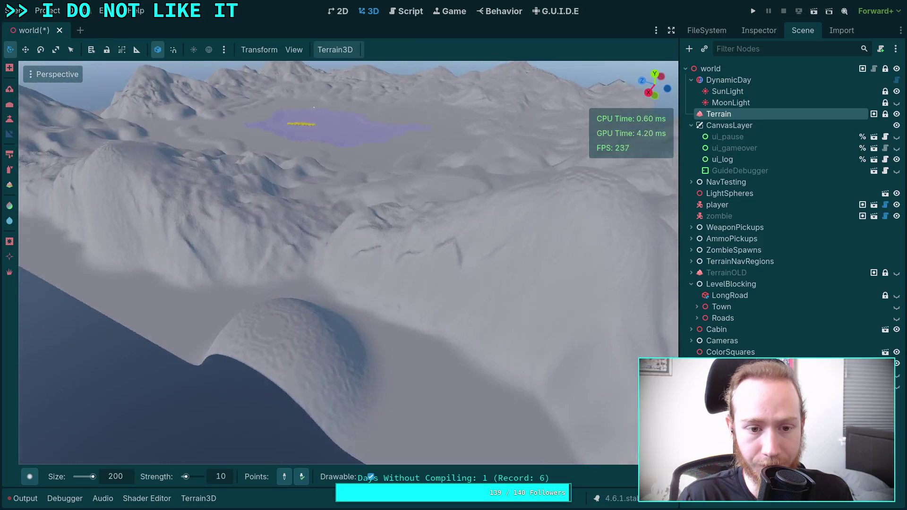
- Fly the camera around the hill and ridge above the lake to inspect the result
left_click_drag(294, 373, 294, 373)
left_click_drag(349, 376, 349, 375)
left_click_drag(305, 418, 305, 418)
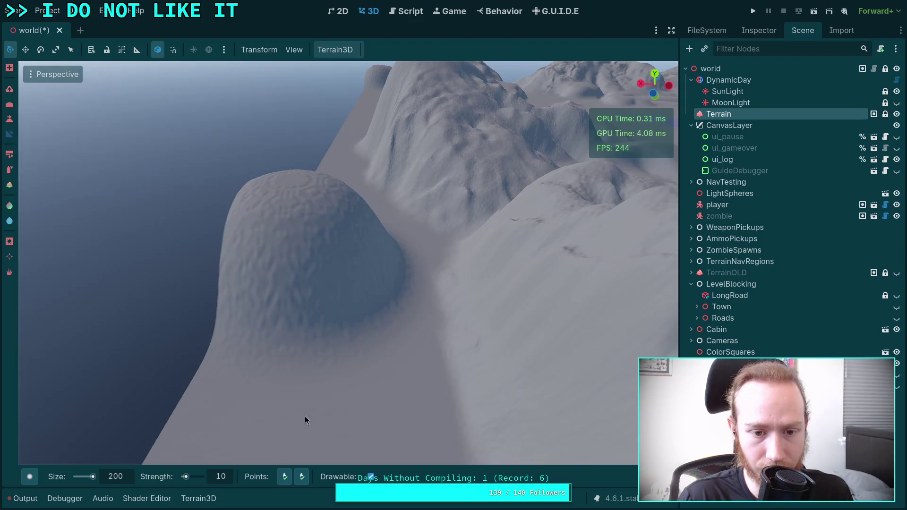
left_click_drag(362, 346, 330, 315)
left_click_drag(283, 399, 283, 400)
left_click_drag(310, 282, 310, 282)
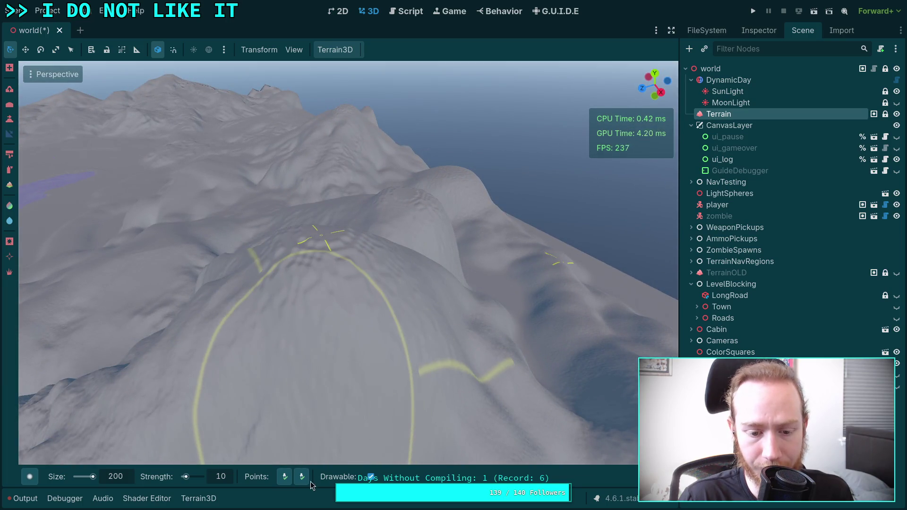
left_click_drag(335, 394, 336, 395)
left_click_drag(92, 362, 91, 362)
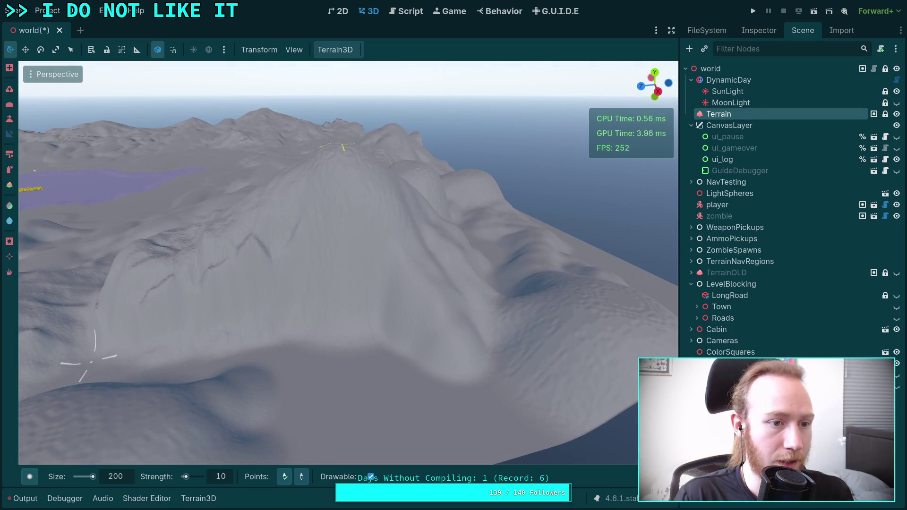
- Sample the central hilltop's height as the Height tool's target
mouse_move(375, 369)
left_mouse_down()
mouse_move(380, 220)
mouse_move(373, 296)
mouse_move(389, 283)
mouse_move(384, 301)
left_mouse_up()
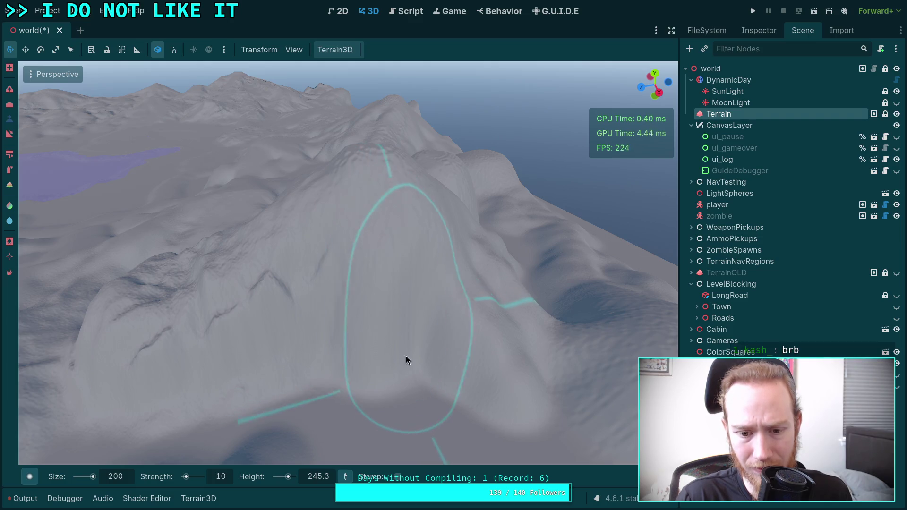
left_click_drag(407, 359, 365, 313)
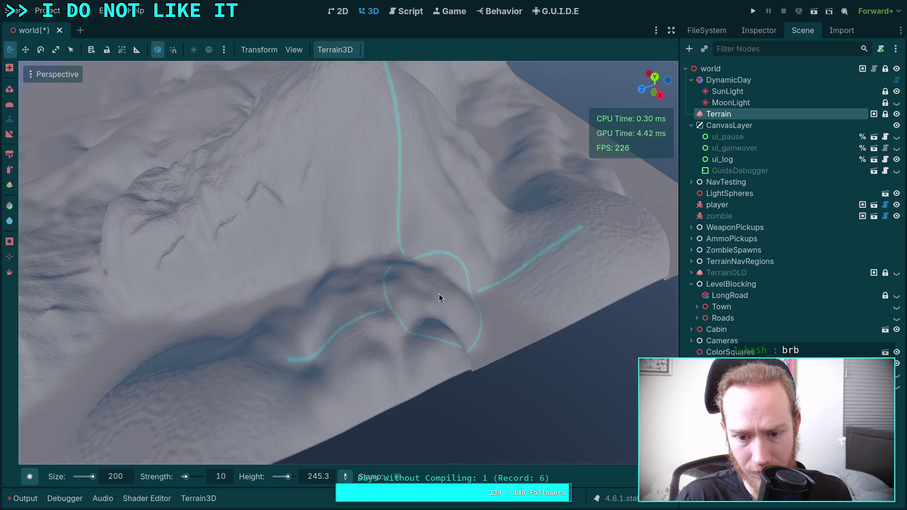
left_click_drag(445, 289, 418, 287)
mouse_move(415, 381)
left_mouse_down()
mouse_move(369, 365)
mouse_move(396, 353)
mouse_move(408, 318)
mouse_move(379, 290)
left_mouse_up()
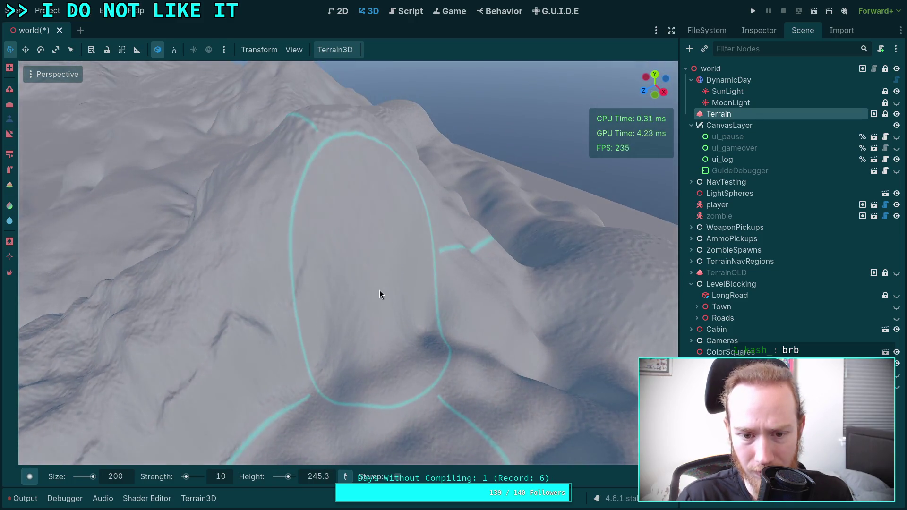
left_click(344, 129, "ctrl")
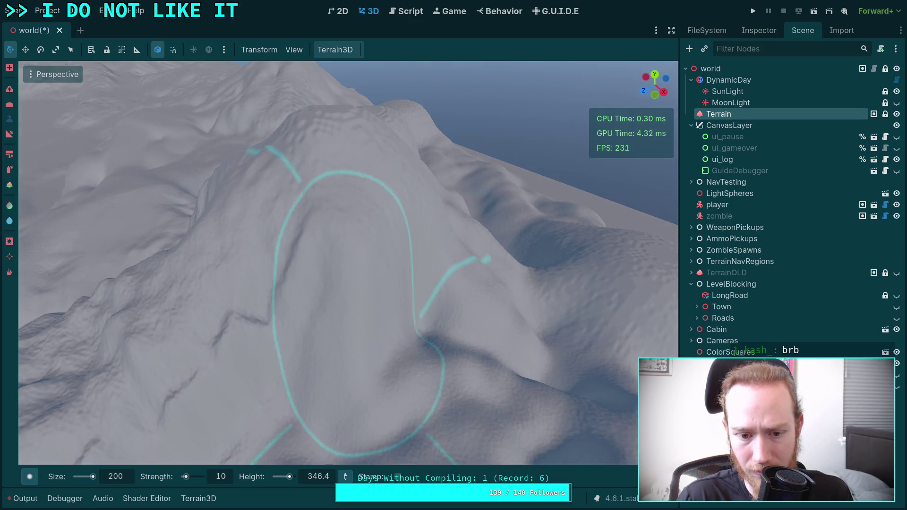
- Review the hill from several angles, then switch to the web browser
mouse_move(378, 283)
left_mouse_down()
mouse_move(407, 311)
mouse_move(367, 333)
mouse_move(389, 377)
mouse_move(355, 288)
mouse_move(337, 278)
mouse_move(358, 276)
left_mouse_up()
mouse_move(395, 320)
left_mouse_down()
mouse_move(396, 359)
mouse_move(324, 334)
mouse_move(320, 370)
mouse_move(444, 401)
mouse_move(425, 405)
mouse_move(405, 346)
mouse_move(415, 307)
mouse_move(362, 330)
left_mouse_up()
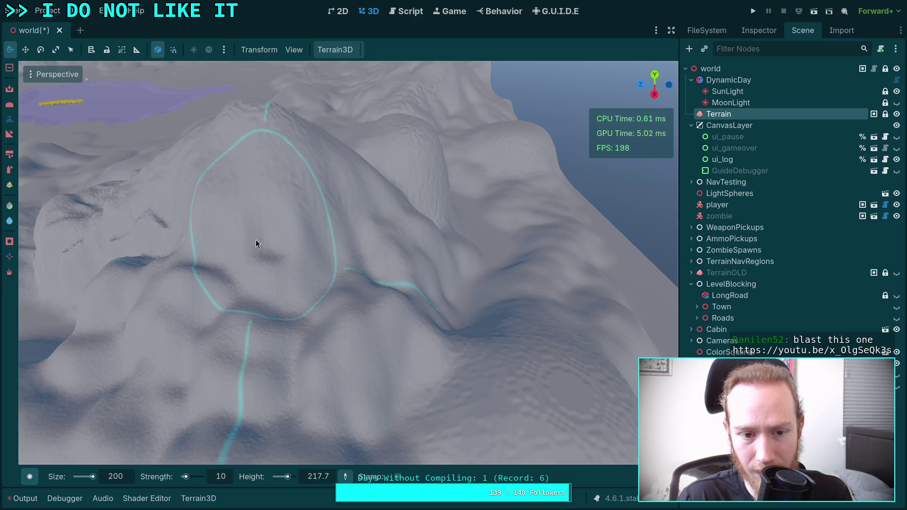
mouse_move(206, 264)
left_mouse_down()
mouse_move(245, 245)
mouse_move(208, 250)
mouse_move(294, 281)
left_mouse_up()
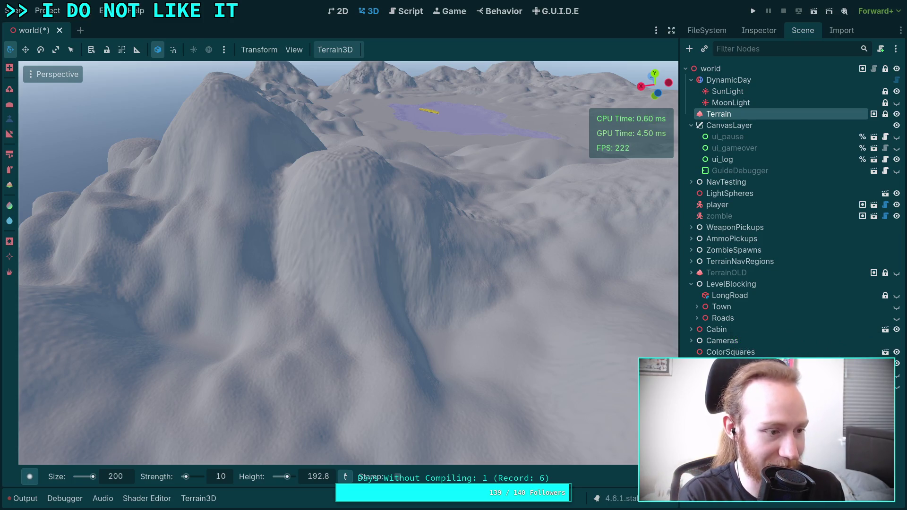
key("alt+Tab")
- Load the pasted video link in a new browser tab, close it, and return to Godot
key("ctrl+t")
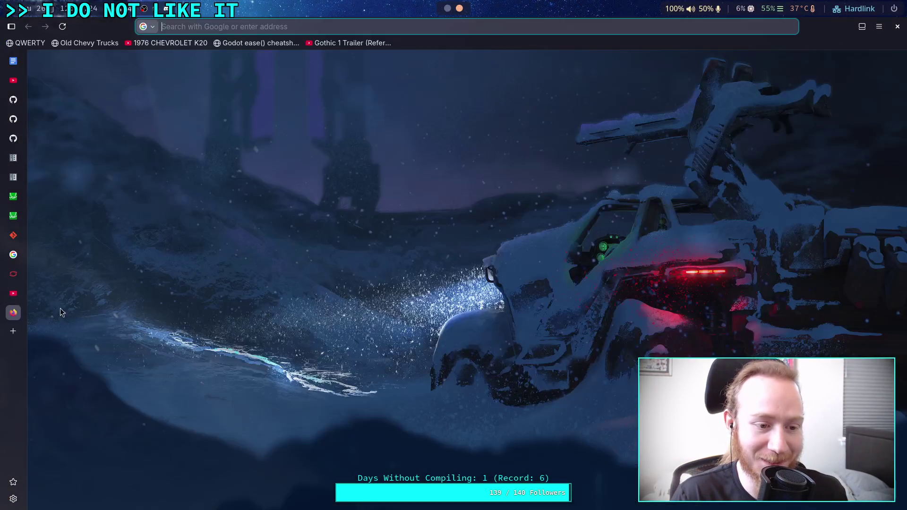
type("https://youtu.be/x_OlgSeQk3s")
key("Return")
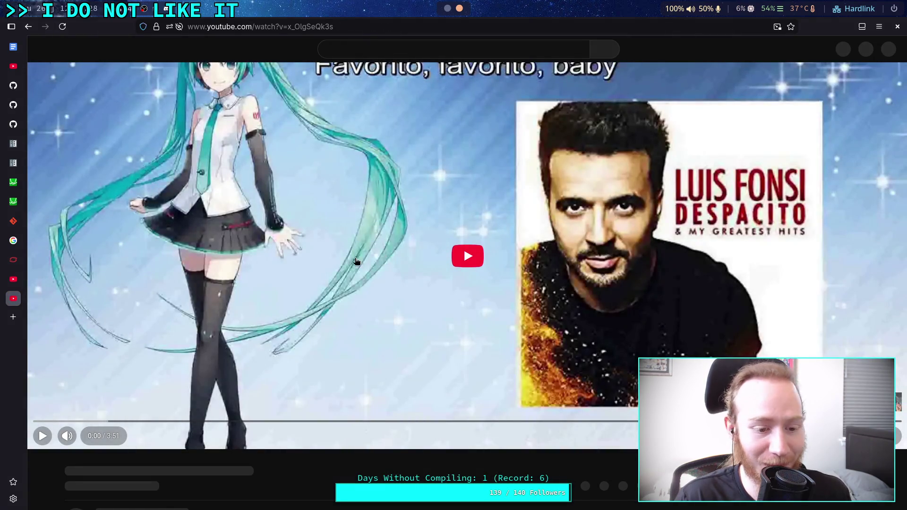
key("ctrl+w")
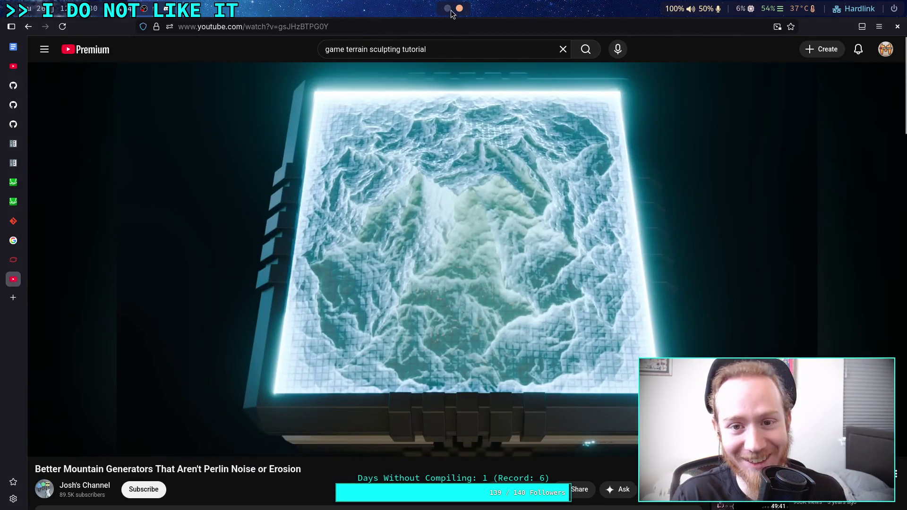
left_click(450, 10)
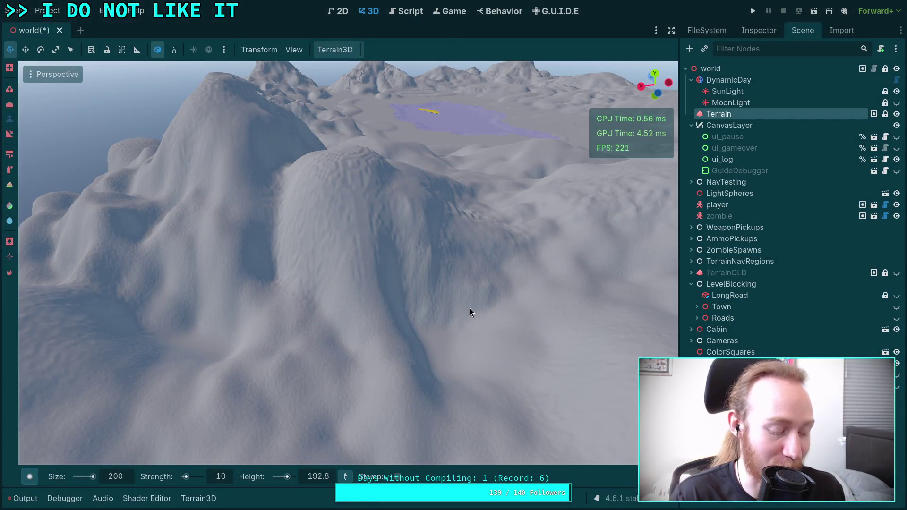
- Orbit around the sculpted hill down to a low view of the mountains
mouse_move(437, 330)
left_mouse_down()
mouse_move(360, 266)
mouse_move(327, 189)
mouse_move(324, 253)
mouse_move(373, 356)
left_mouse_up()
scroll(355, 378, "up", 3)
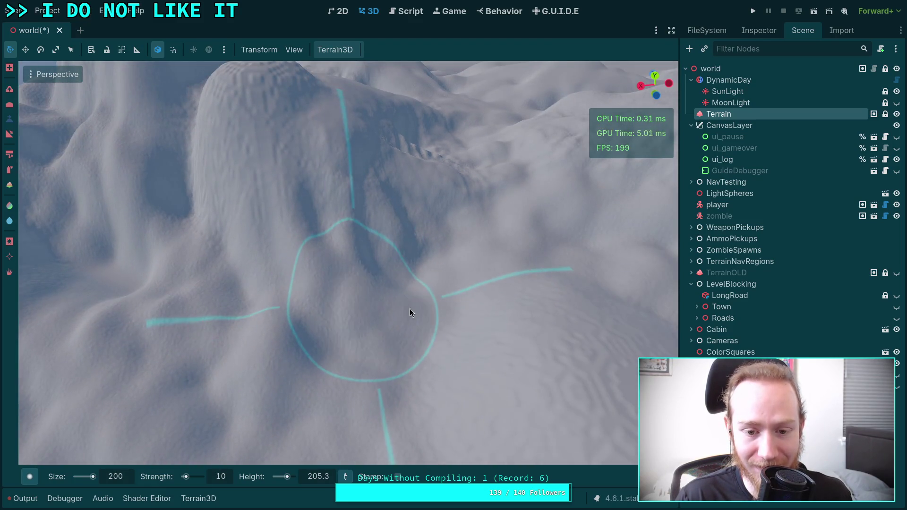
left_click_drag(381, 259, 295, 158)
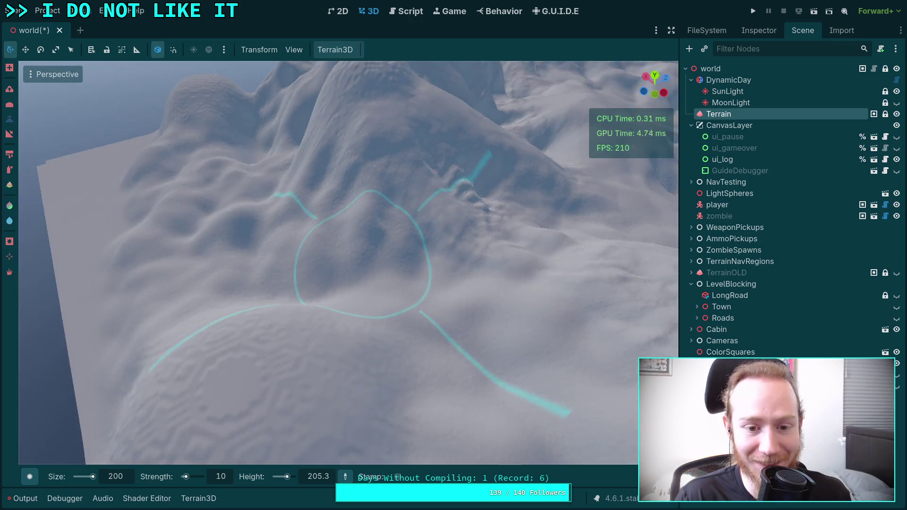
left_click_drag(362, 254, 284, 266)
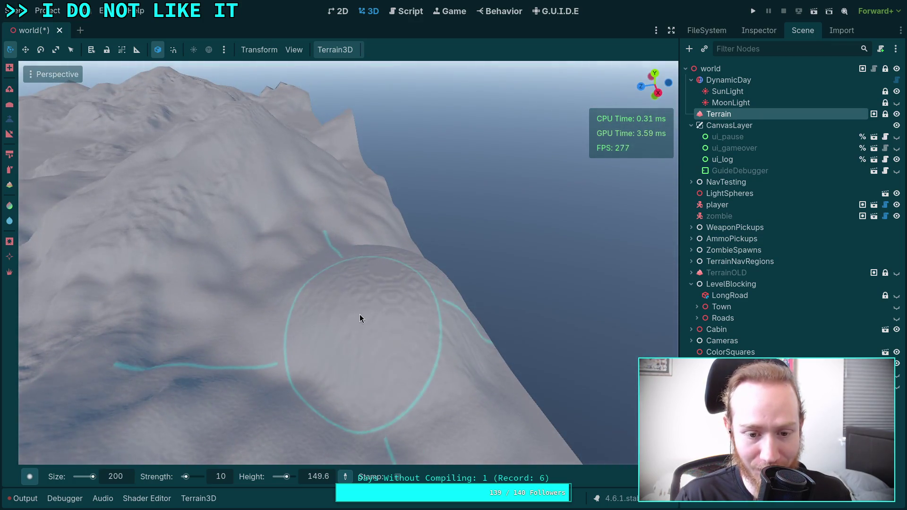
mouse_move(369, 370)
left_mouse_down()
mouse_move(264, 357)
mouse_move(370, 301)
left_mouse_up()
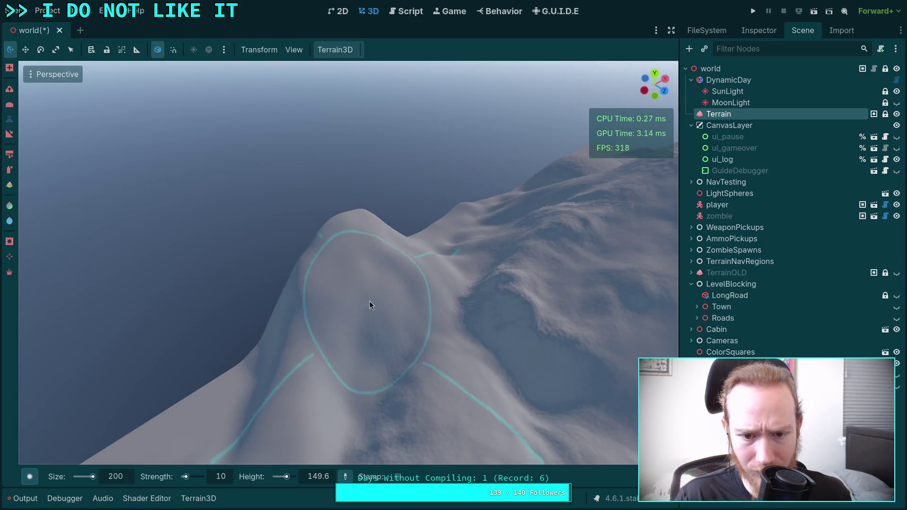
mouse_move(334, 416)
left_mouse_down()
mouse_move(283, 407)
mouse_move(312, 342)
left_mouse_up()
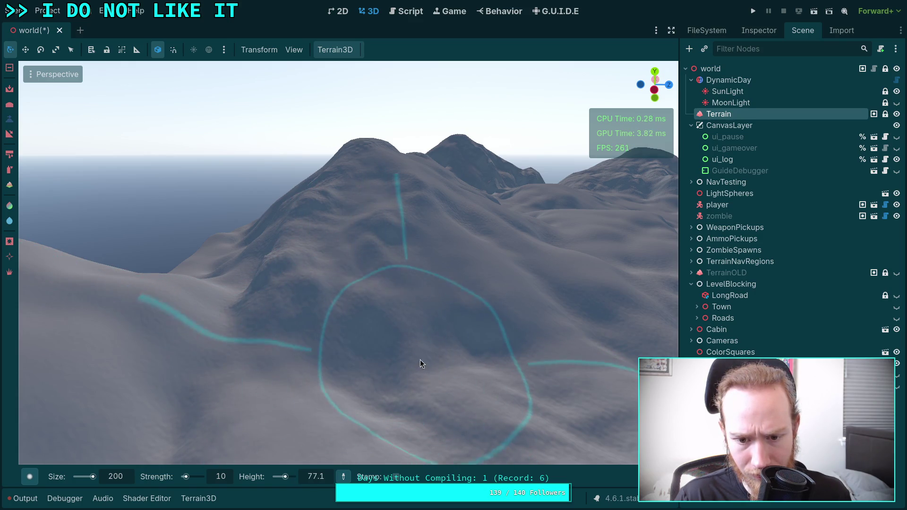
scroll(421, 359, "up", 2)
- Work over the tall mountain by the lake up close, then switch to the browser
left_click_drag(427, 261, 427, 262)
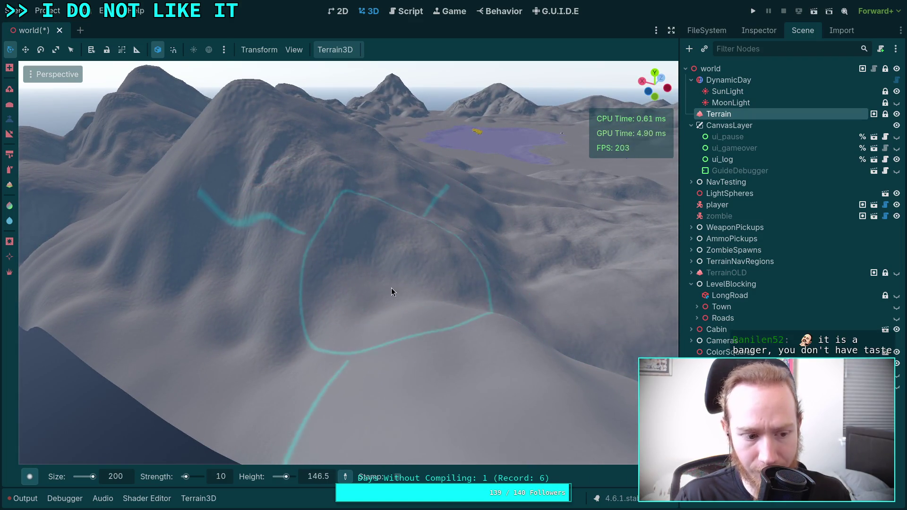
left_click_drag(391, 288, 391, 287)
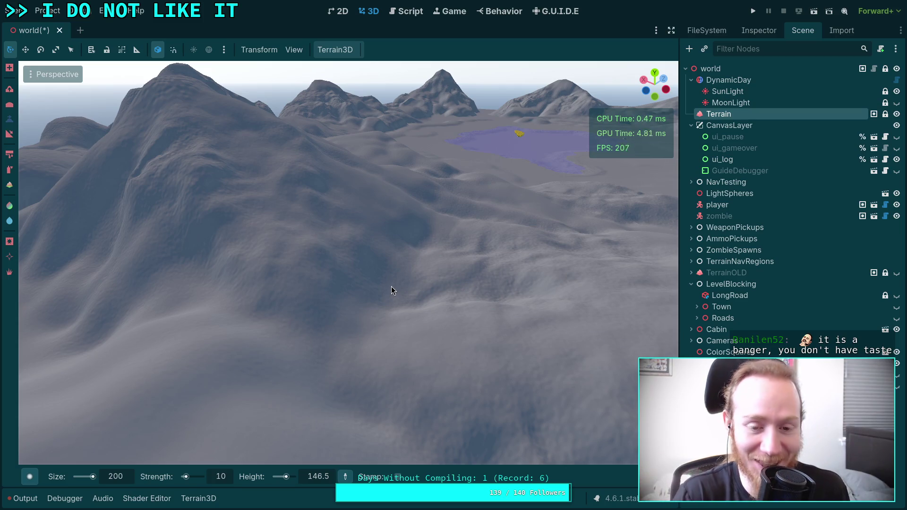
left_click_drag(391, 286, 391, 286)
scroll(391, 286, "up", 3)
left_click_drag(377, 196, 378, 196)
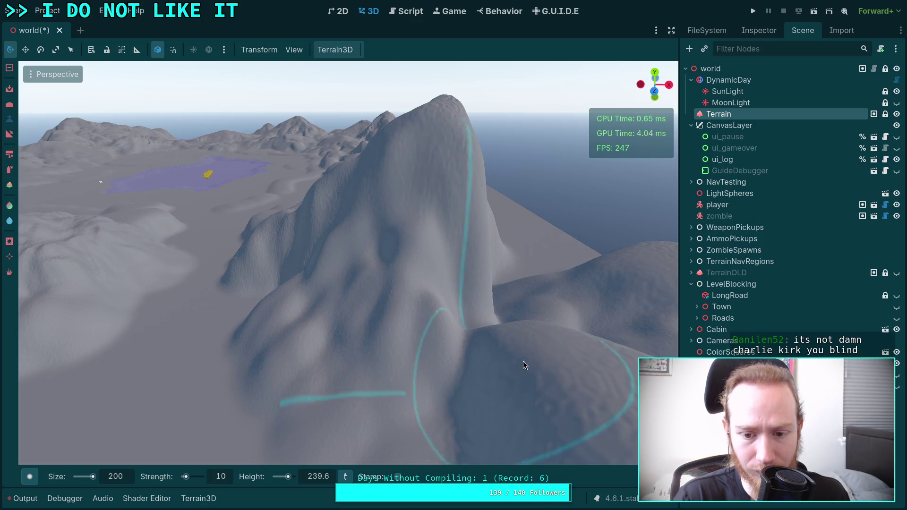
left_click_drag(523, 361, 526, 383)
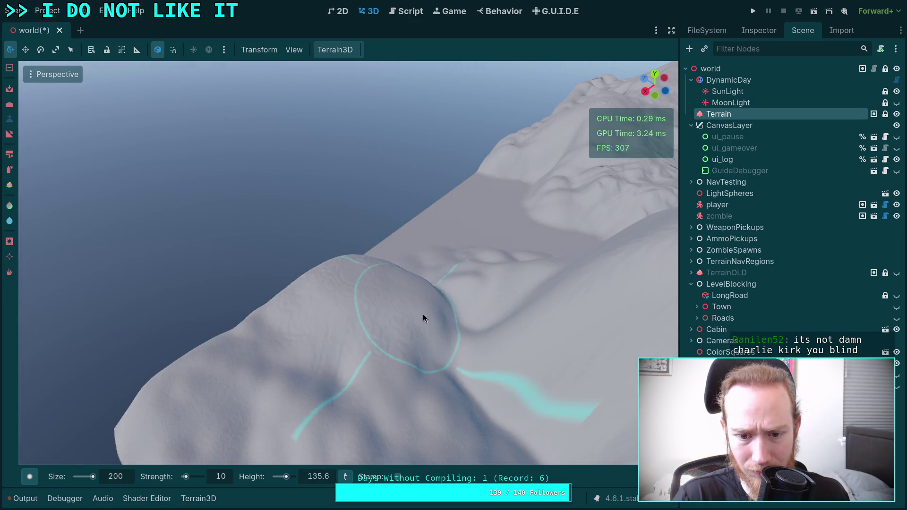
left_click_drag(346, 280, 345, 280)
left_click_drag(263, 308, 263, 308)
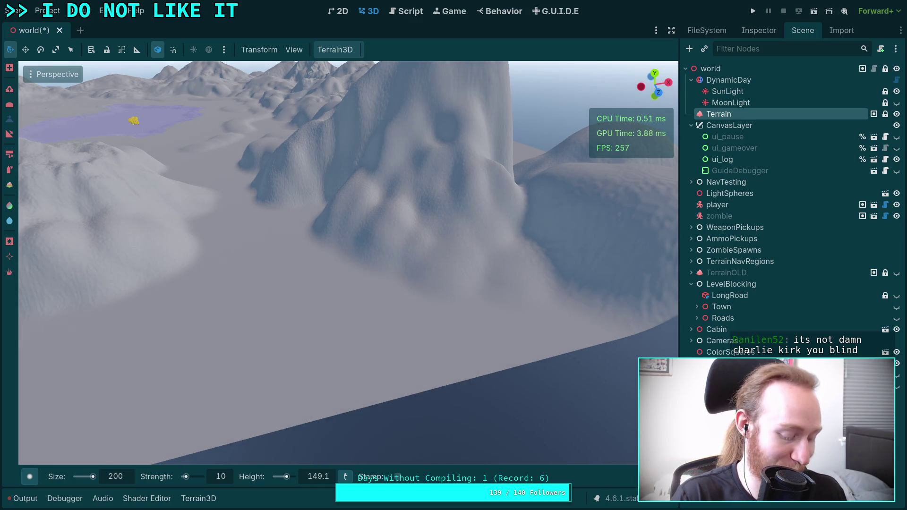
key("alt+Tab")
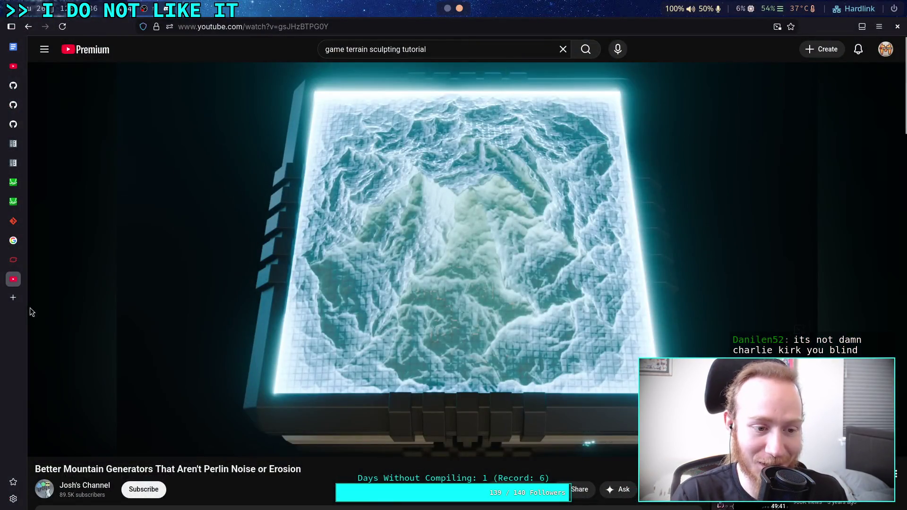
- Open the pasted Despacito Vocaloid cover link in a new tab, then close that tab
left_click(13, 312)
key("ctrl+v")
key("Return")
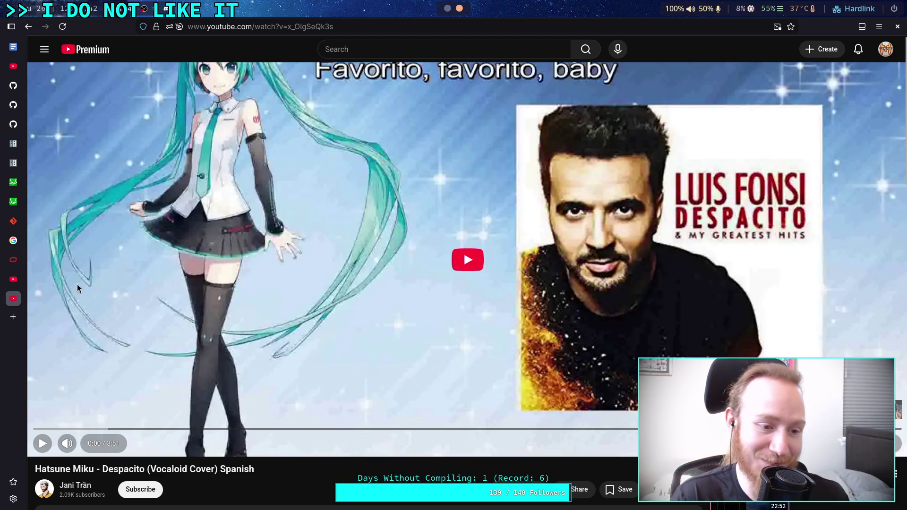
left_click(5, 292)
- Return to Godot and orbit in close around the tall mountain
key("alt+Tab")
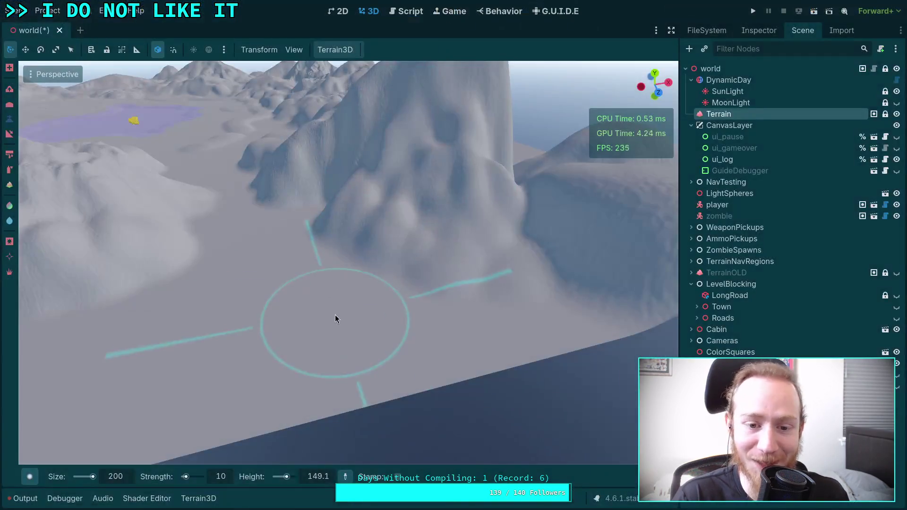
left_click_drag(346, 198, 345, 198)
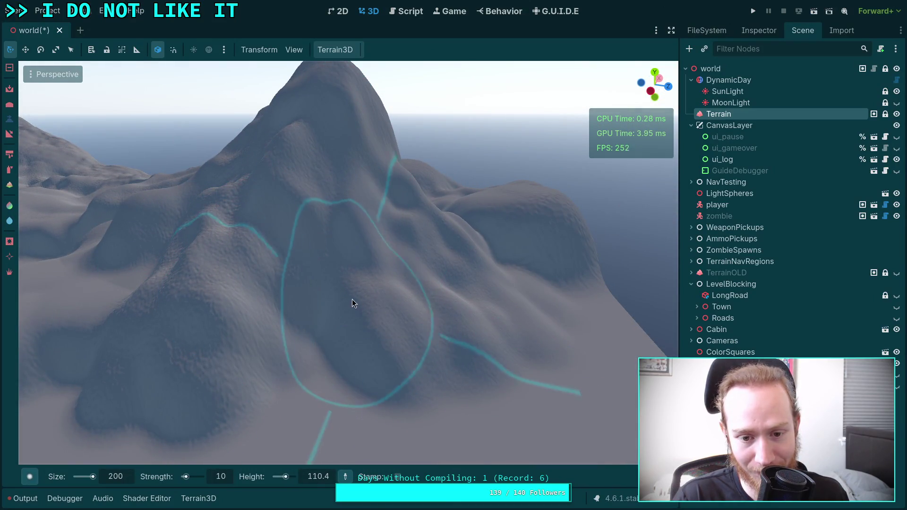
left_click_drag(313, 340, 358, 198)
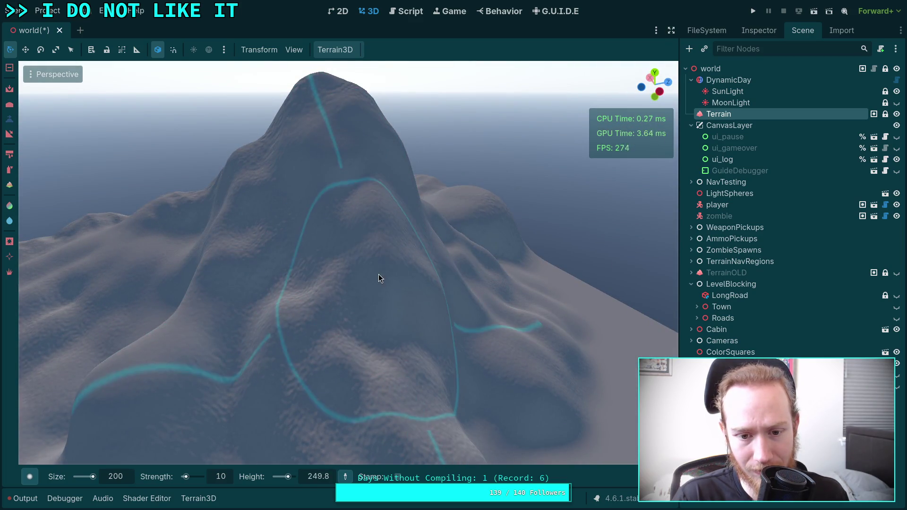
left_click_drag(421, 321, 318, 162)
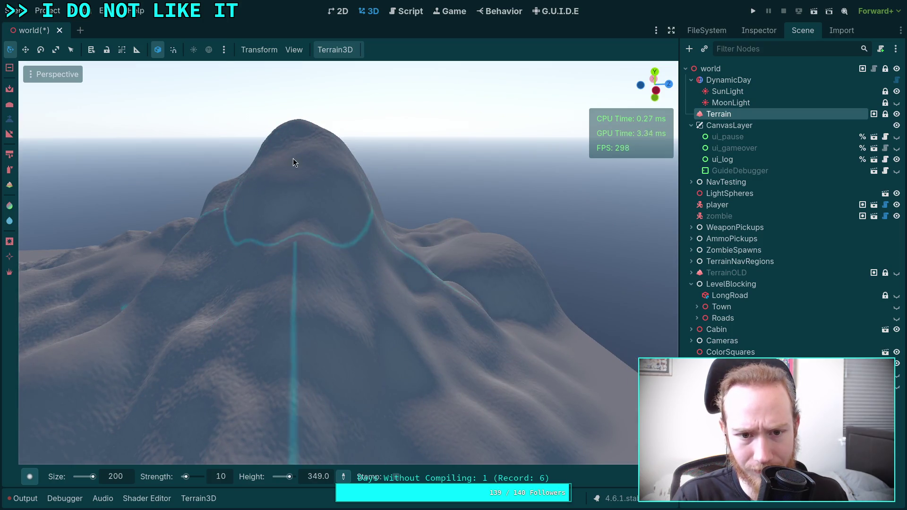
mouse_move(285, 223)
left_mouse_down()
mouse_move(359, 189)
mouse_move(202, 174)
left_mouse_up()
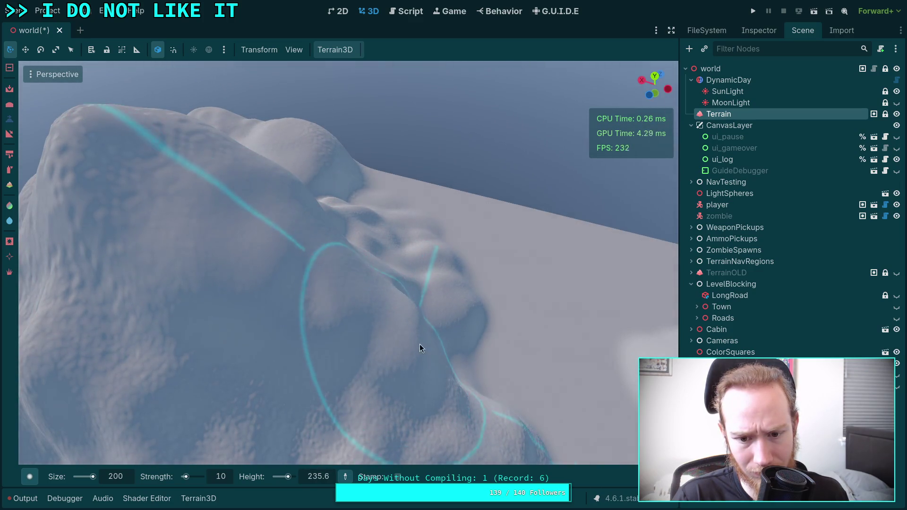
- Add height to the mountain's slopes and switch to the Slope tool at size 200, strength 10
left_click_drag(420, 344, 324, 313)
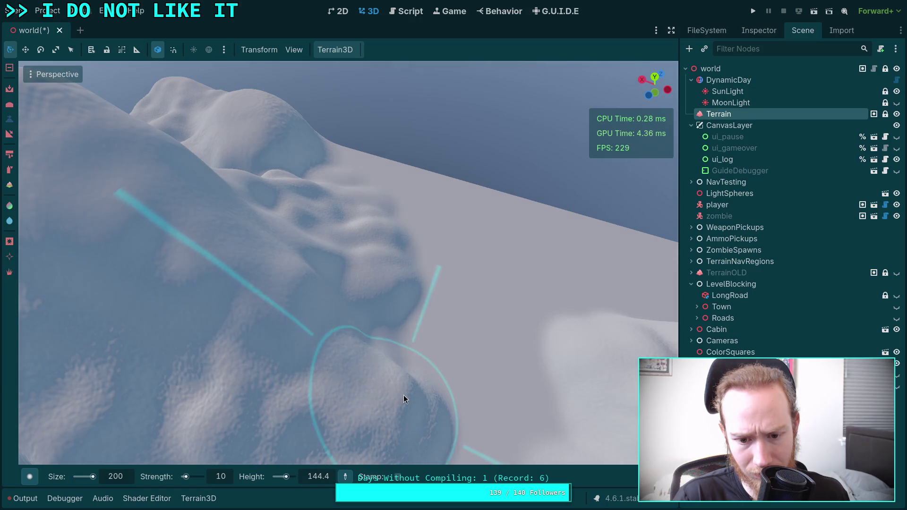
left_click_drag(375, 338, 384, 331)
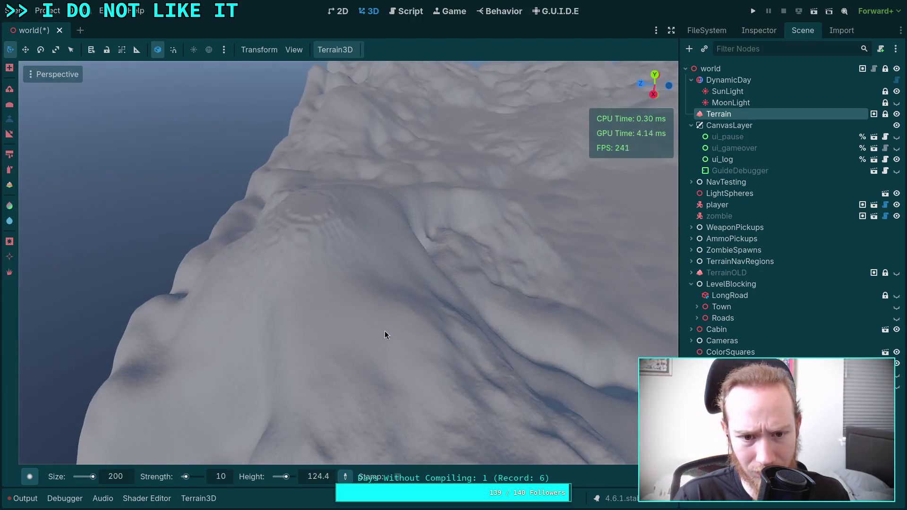
mouse_move(306, 244)
left_mouse_down()
mouse_move(282, 417)
mouse_move(239, 381)
left_mouse_up()
left_click_drag(58, 167, 58, 167)
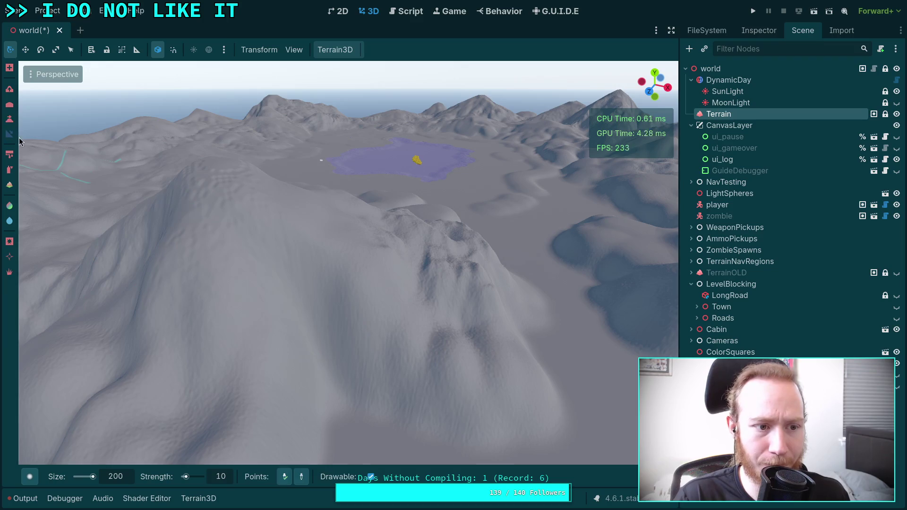
- Orbit around the mountain to survey its slopes, ridge and the lake
mouse_move(19, 137)
left_mouse_down()
mouse_move(225, 169)
mouse_move(314, 376)
mouse_move(439, 408)
mouse_move(242, 300)
mouse_move(361, 269)
mouse_move(343, 265)
mouse_move(354, 228)
mouse_move(311, 310)
mouse_move(346, 316)
mouse_move(279, 394)
mouse_move(257, 352)
mouse_move(285, 379)
mouse_move(369, 363)
mouse_move(354, 277)
mouse_move(364, 260)
mouse_move(314, 253)
mouse_move(319, 206)
mouse_move(270, 248)
mouse_move(381, 355)
mouse_move(493, 347)
mouse_move(259, 282)
mouse_move(226, 293)
mouse_move(307, 292)
mouse_move(294, 271)
mouse_move(335, 331)
mouse_move(361, 328)
mouse_move(340, 293)
left_mouse_up()
left_click_drag(404, 236, 264, 453)
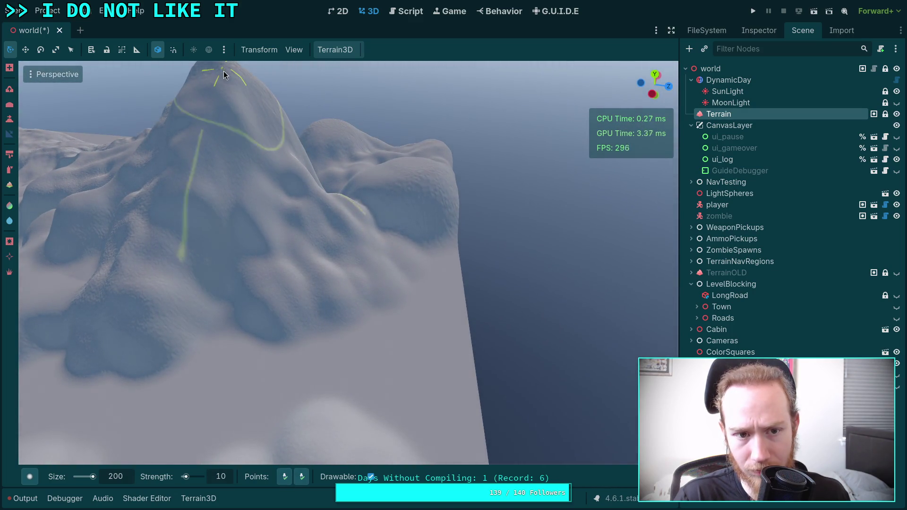
left_click_drag(224, 74, 262, 198)
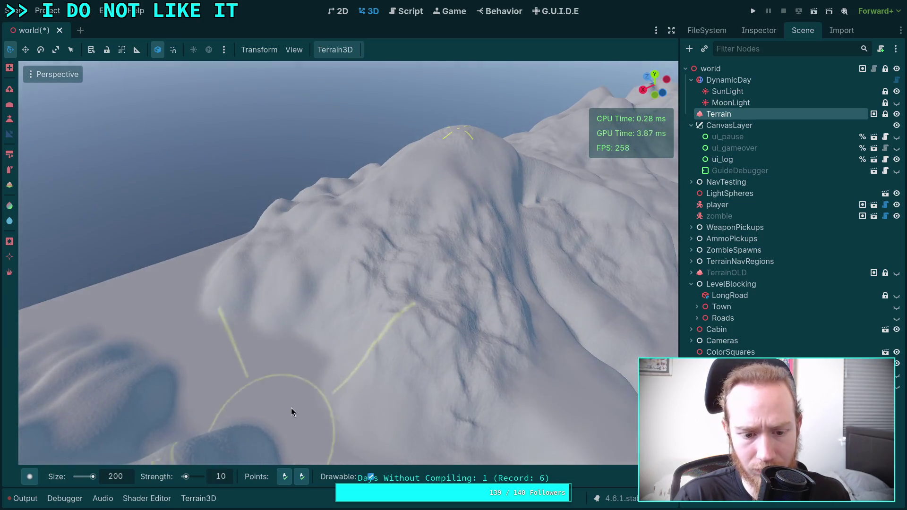
mouse_move(291, 407)
left_mouse_down()
mouse_move(282, 203)
mouse_move(276, 278)
mouse_move(256, 236)
mouse_move(285, 226)
mouse_move(332, 271)
mouse_move(313, 341)
mouse_move(402, 192)
left_mouse_up()
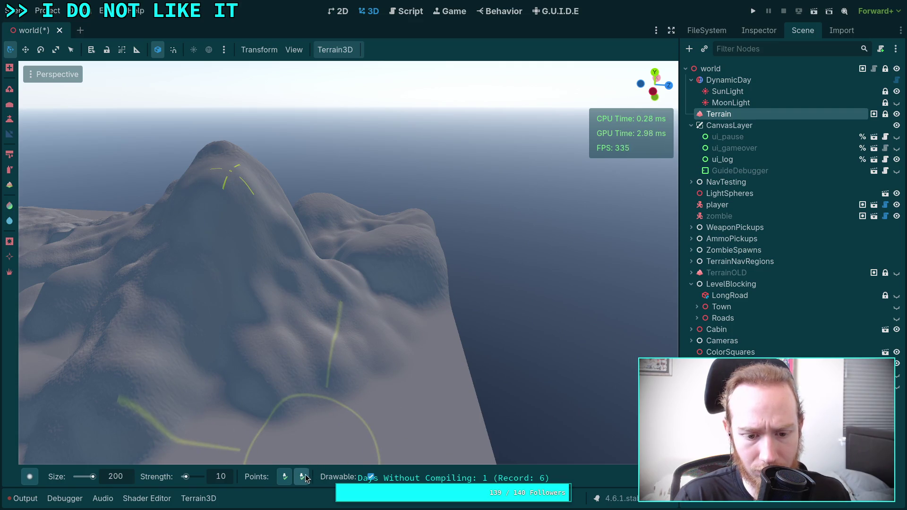
mouse_move(303, 461)
left_mouse_down()
mouse_move(119, 302)
mouse_move(254, 304)
left_mouse_up()
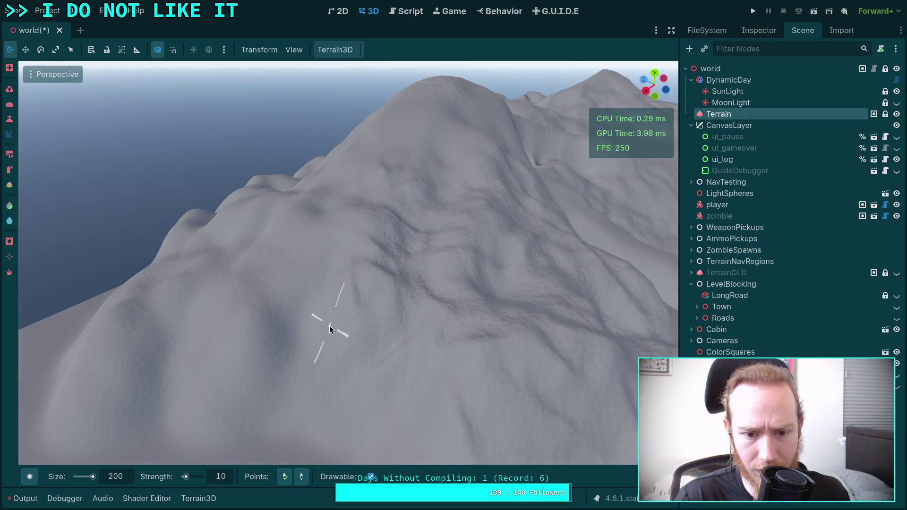
mouse_move(330, 325)
left_mouse_down()
mouse_move(284, 330)
mouse_move(327, 276)
left_mouse_up()
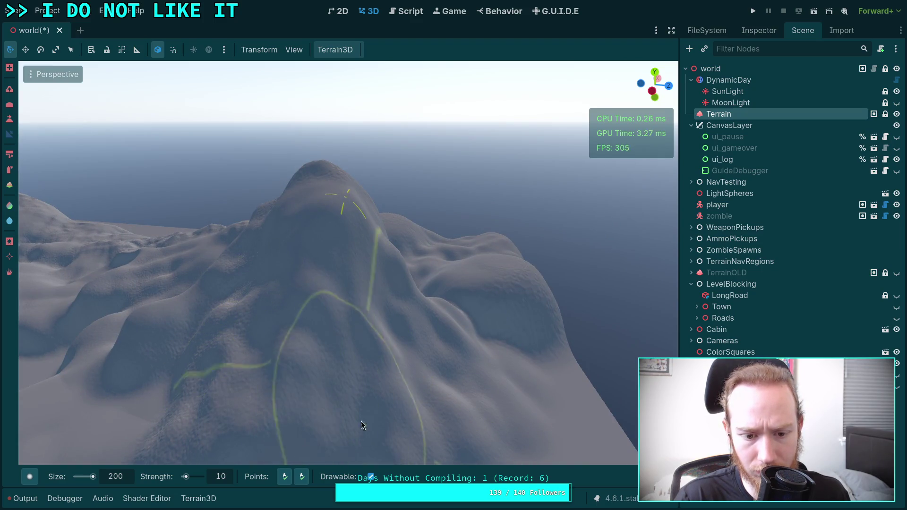
left_click_drag(360, 421, 288, 406)
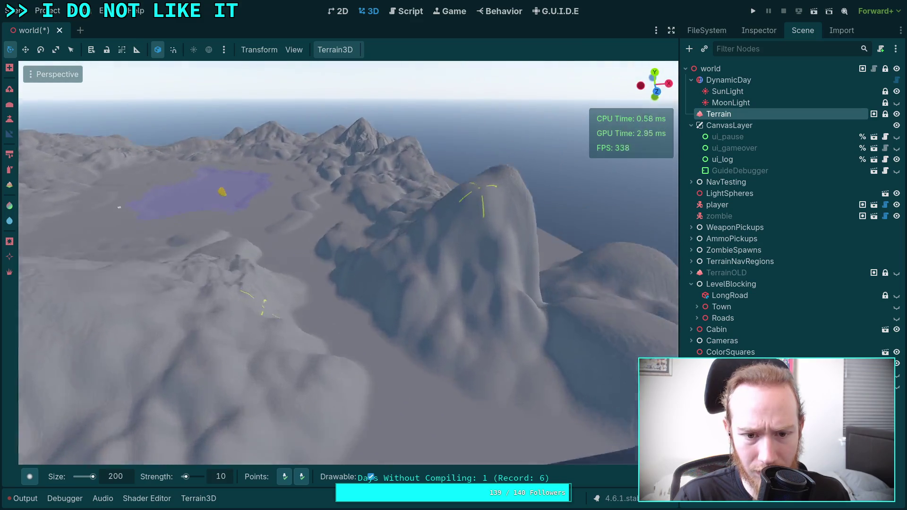
- Circle in close around the peak and bring up the brush shape palette
left_click_drag(345, 370, 345, 370)
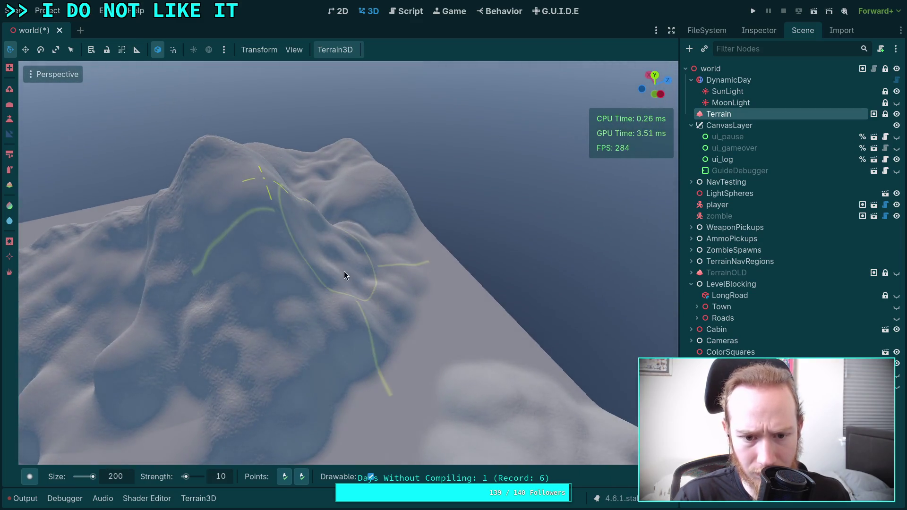
left_click_drag(322, 226, 350, 256)
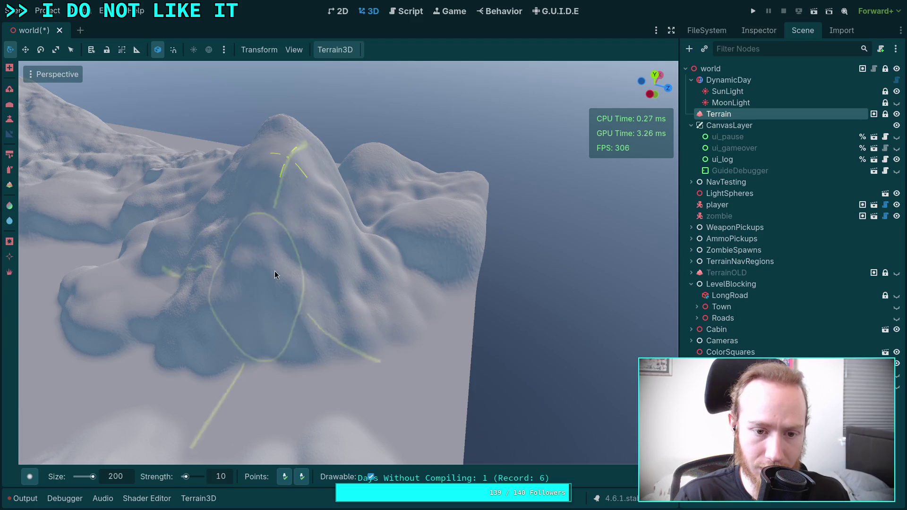
left_click_drag(274, 271, 422, 147)
left_click_drag(364, 222, 303, 282)
left_click_drag(430, 326, 421, 302)
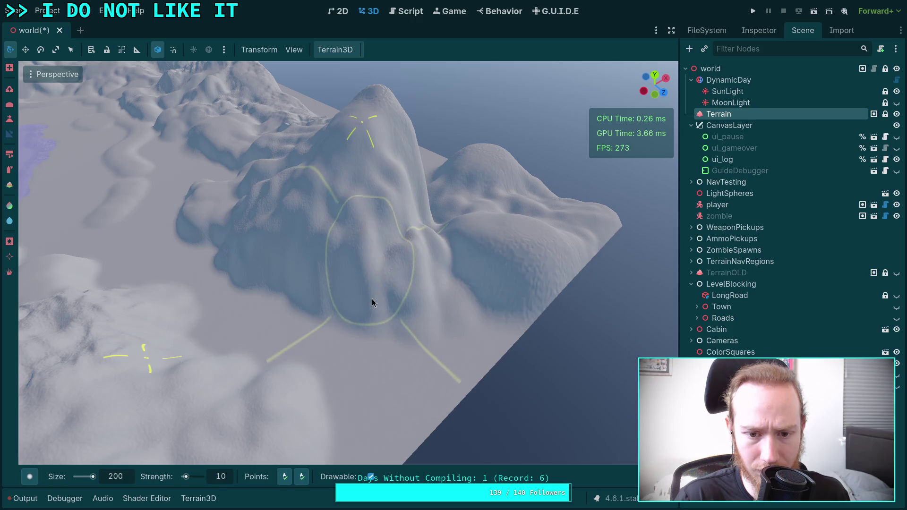
left_click_drag(350, 302, 389, 273)
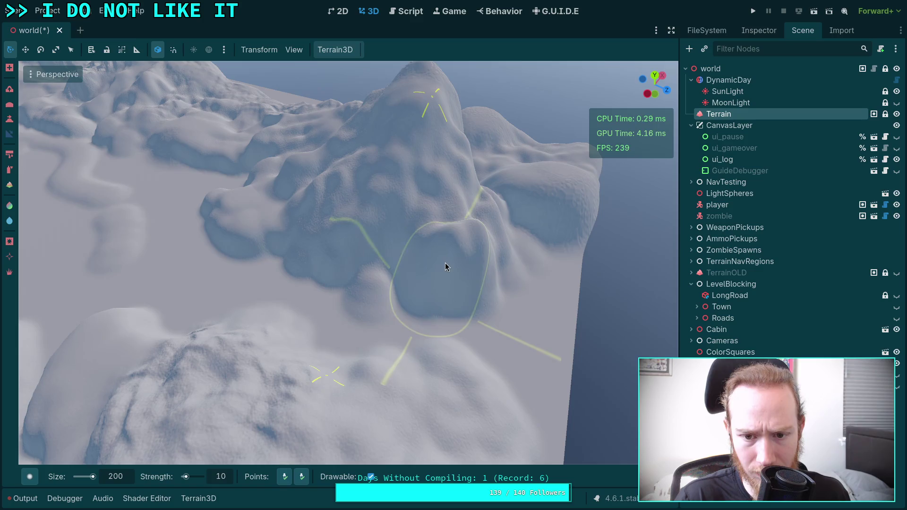
scroll(445, 263, "down", 5)
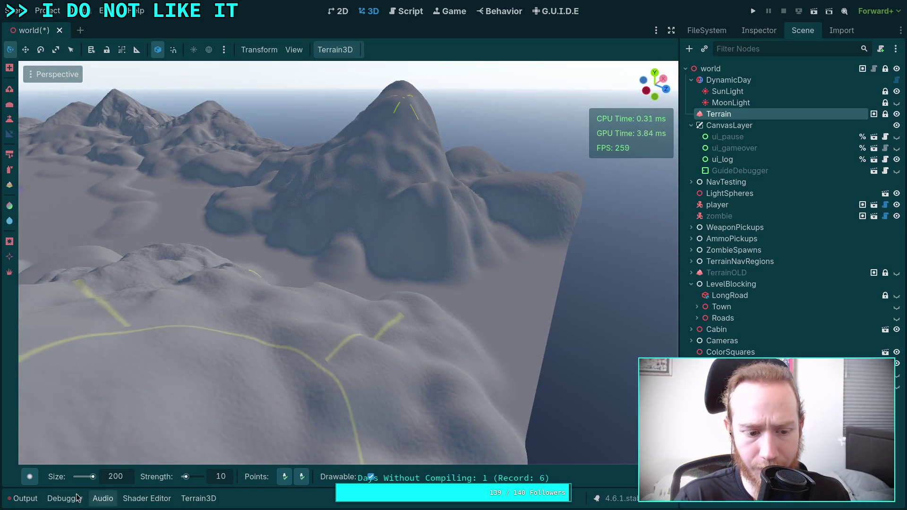
left_click(30, 476)
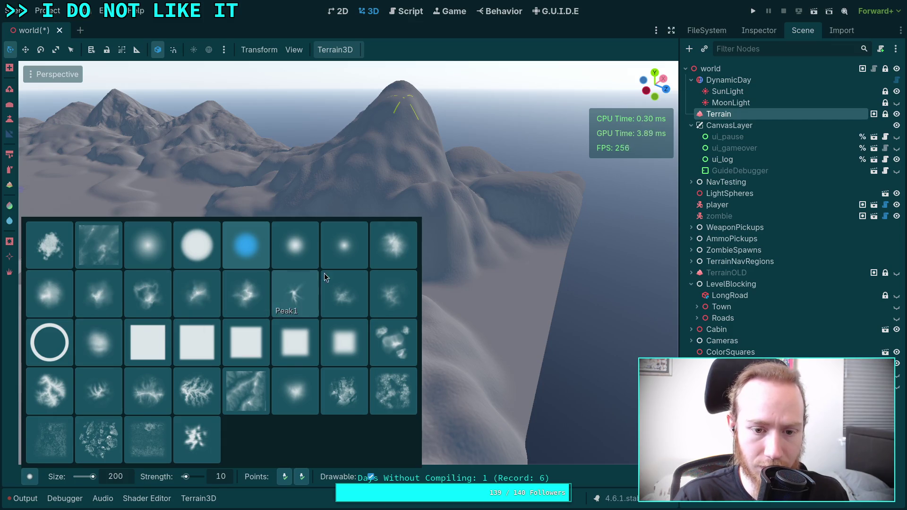
left_click(101, 340)
scroll(373, 282, "up", 3)
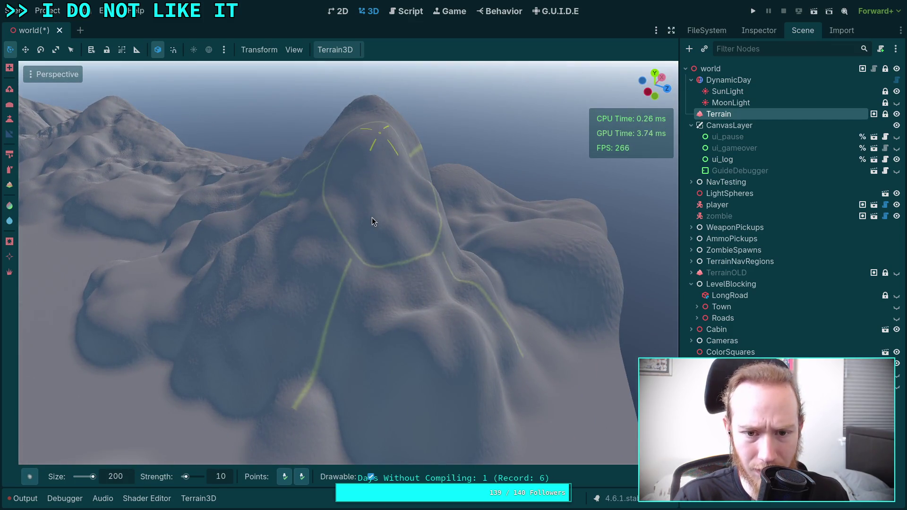
scroll(361, 328, "up", 3)
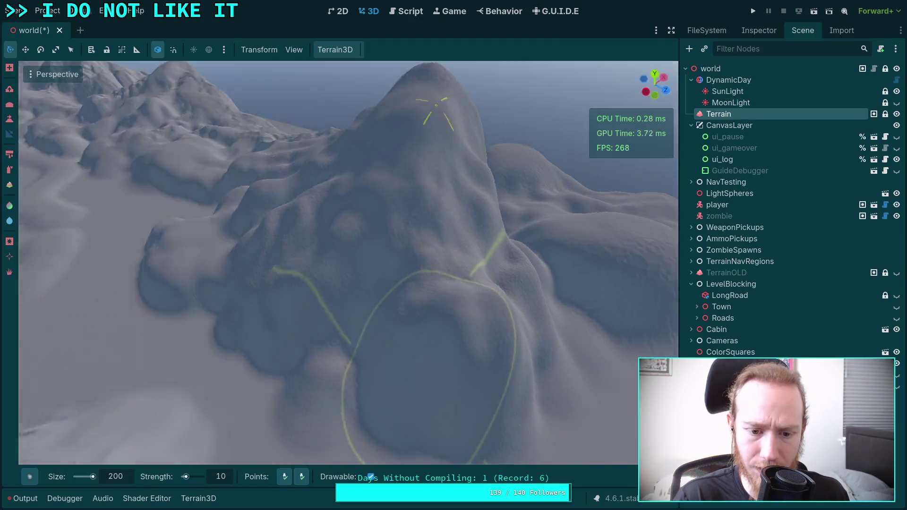
left_click_drag(362, 329, 406, 194)
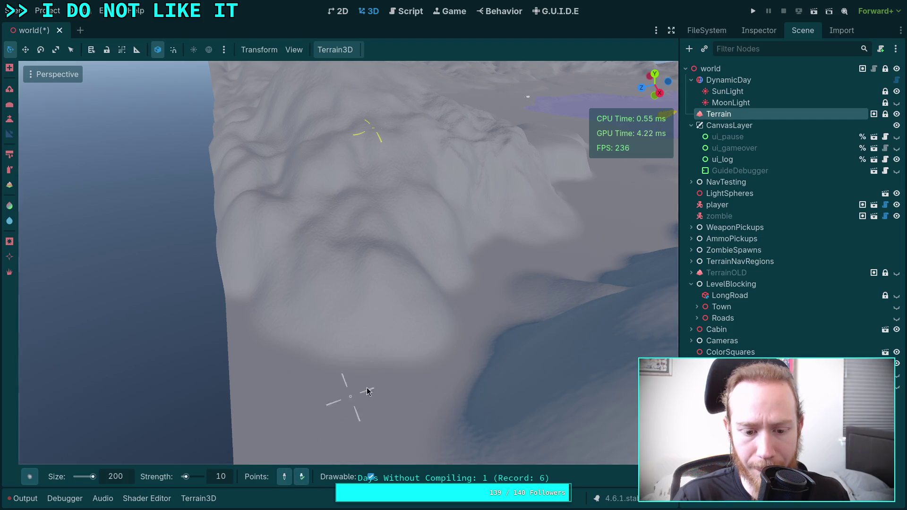
mouse_move(367, 391)
left_mouse_down()
mouse_move(443, 309)
mouse_move(342, 210)
left_mouse_up()
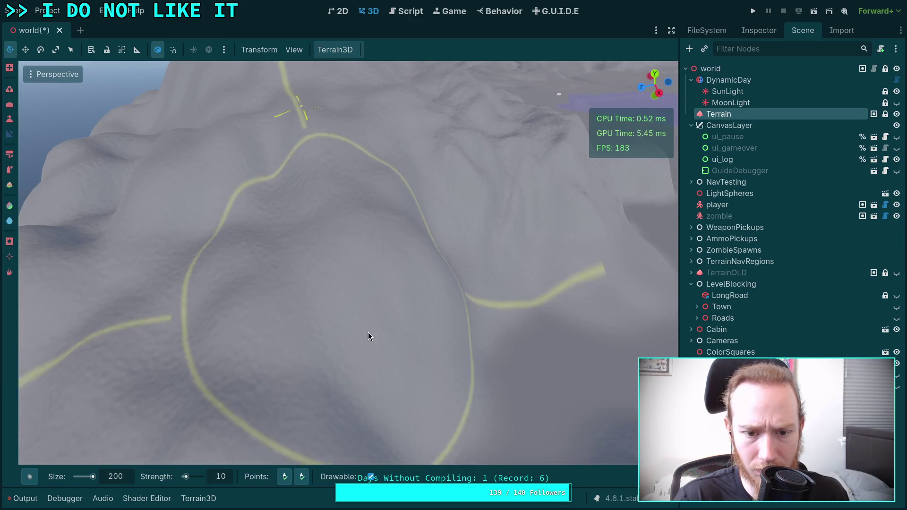
left_click_drag(368, 336, 365, 255)
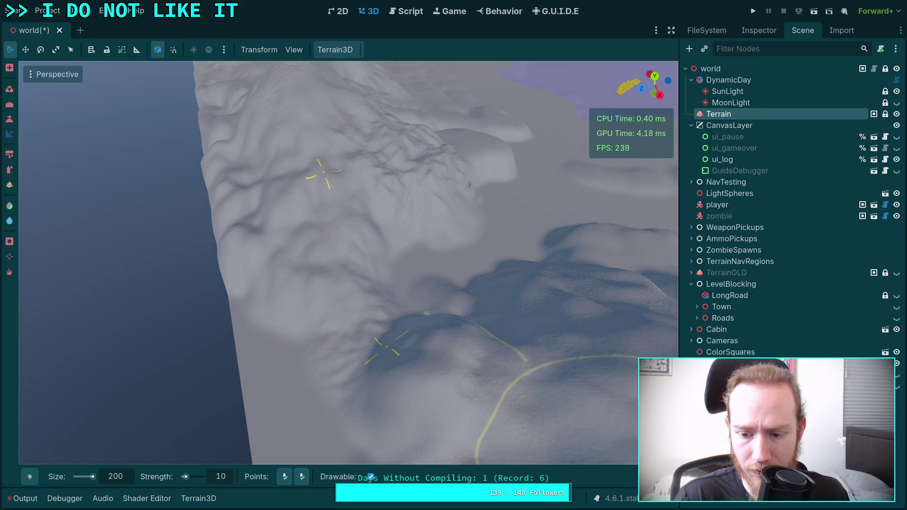
mouse_move(615, 428)
mouse_move(552, 406)
left_mouse_down()
mouse_move(410, 216)
mouse_move(375, 216)
left_mouse_up()
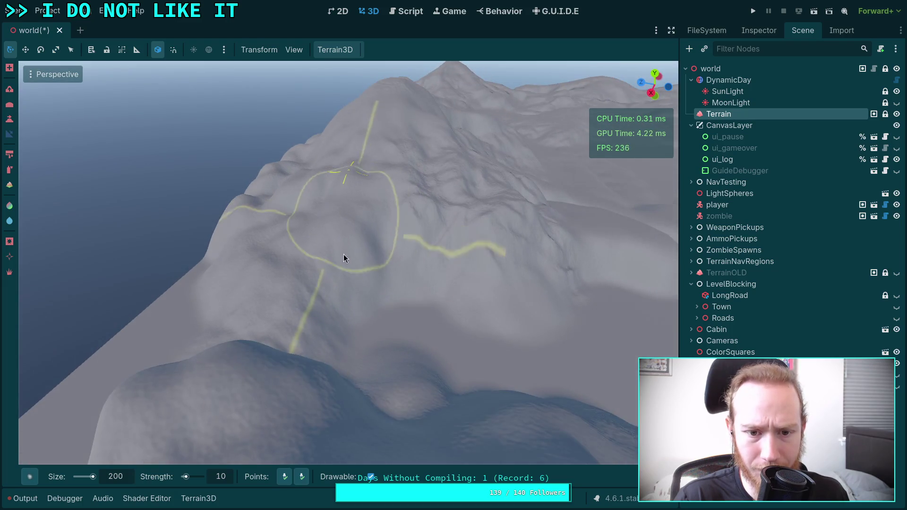
mouse_move(344, 254)
left_mouse_down()
mouse_move(348, 362)
mouse_move(382, 248)
left_mouse_up()
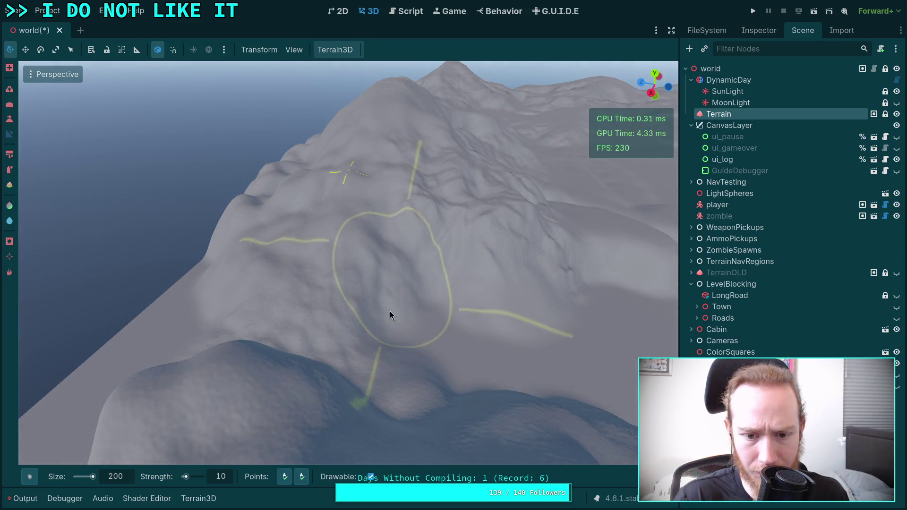
mouse_move(390, 315)
left_mouse_down()
mouse_move(405, 251)
mouse_move(443, 330)
mouse_move(413, 352)
mouse_move(345, 273)
mouse_move(494, 342)
mouse_move(375, 448)
left_mouse_up()
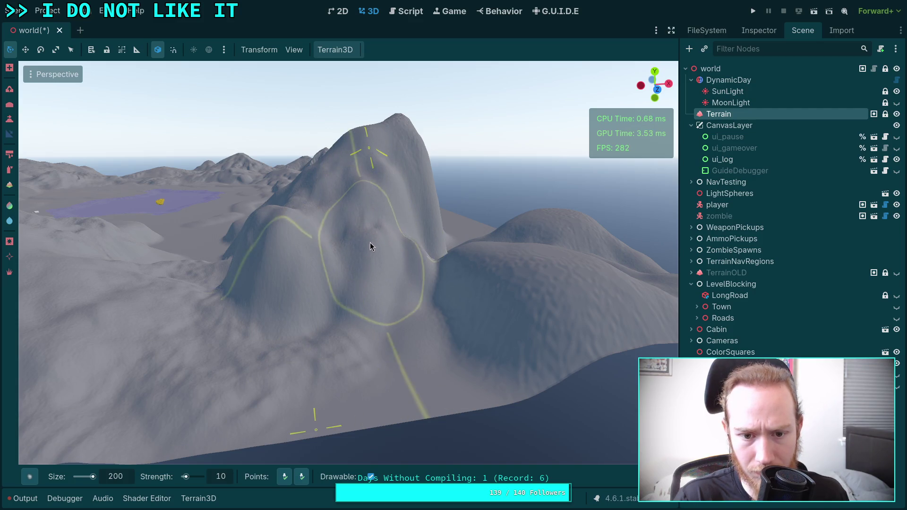
mouse_move(331, 254)
left_mouse_down()
mouse_move(385, 283)
mouse_move(376, 214)
left_mouse_up()
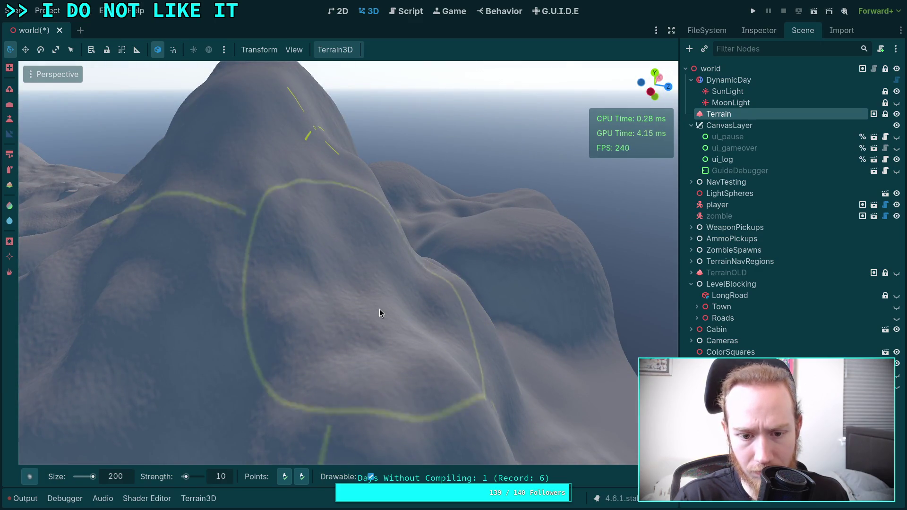
mouse_move(455, 396)
left_mouse_down()
mouse_move(492, 384)
mouse_move(73, 122)
left_mouse_up()
- Level several slope patches with the Height brush, sampling the target height from the terrain
left_click(10, 119)
left_click_drag(319, 165, 319, 165)
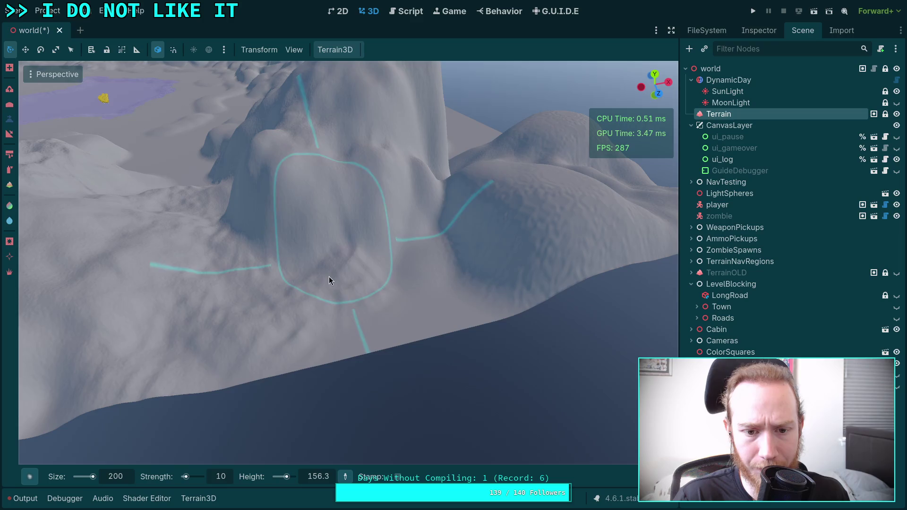
mouse_move(391, 291)
left_mouse_down()
mouse_move(395, 317)
mouse_move(423, 311)
mouse_move(491, 216)
left_mouse_up()
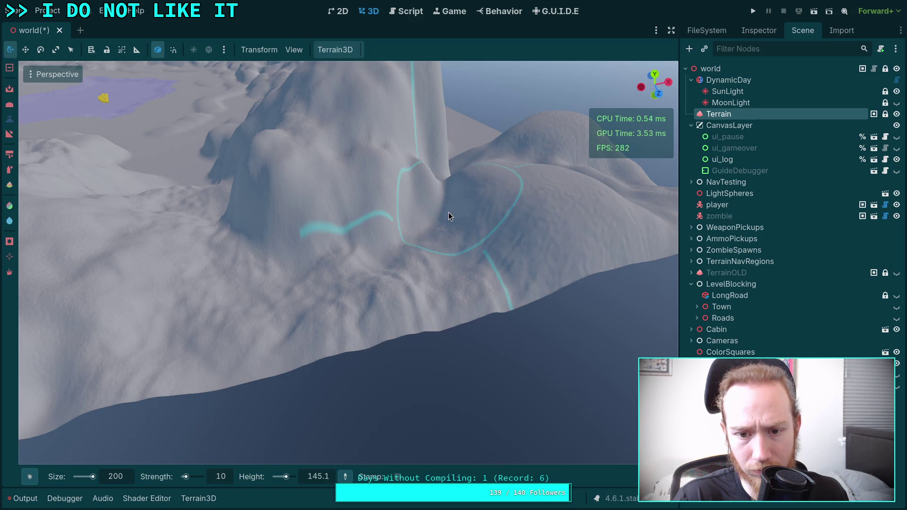
left_click(321, 204)
mouse_move(279, 233)
left_mouse_down()
mouse_move(424, 268)
mouse_move(436, 281)
mouse_move(433, 217)
left_mouse_up()
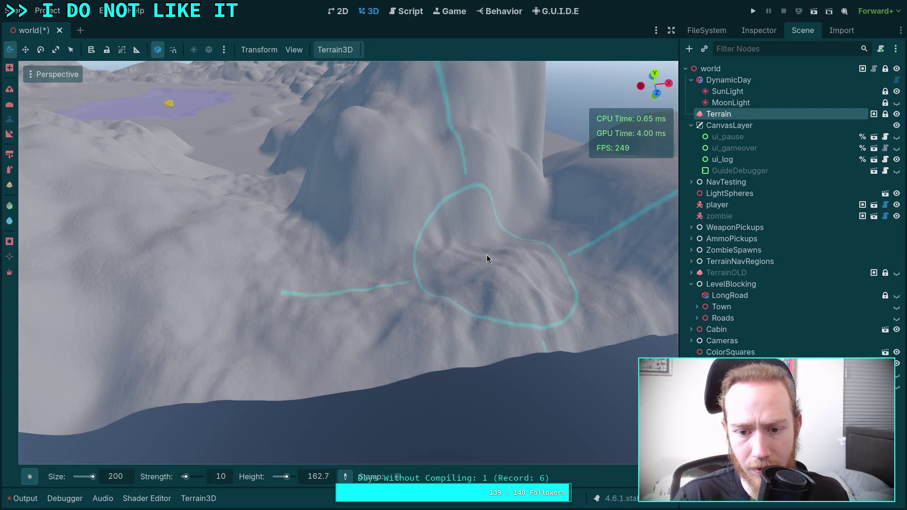
mouse_move(476, 236)
left_mouse_down()
mouse_move(500, 227)
mouse_move(503, 244)
left_mouse_up()
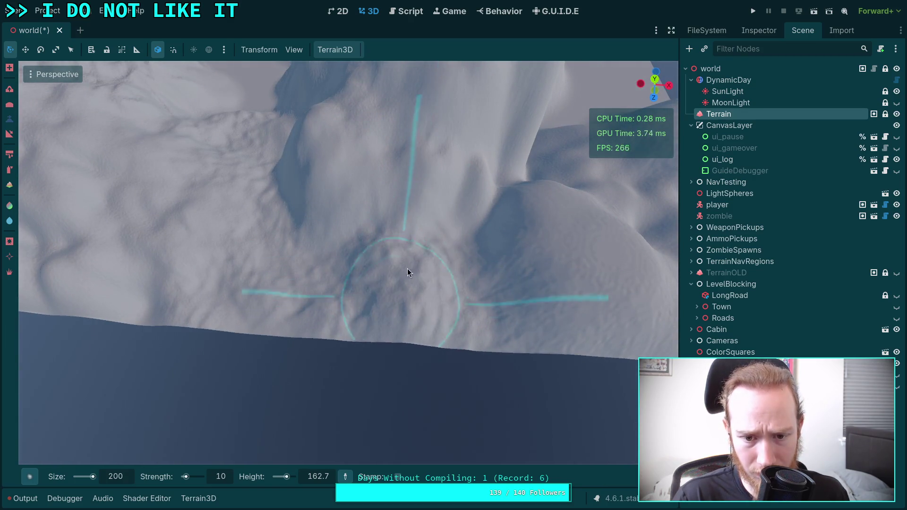
- Orbit, zoom and pan around the terrain to review the flattened slopes
mouse_move(397, 259)
left_mouse_down()
mouse_move(378, 253)
mouse_move(427, 219)
mouse_move(426, 276)
left_mouse_up()
scroll(378, 252, "up", 3)
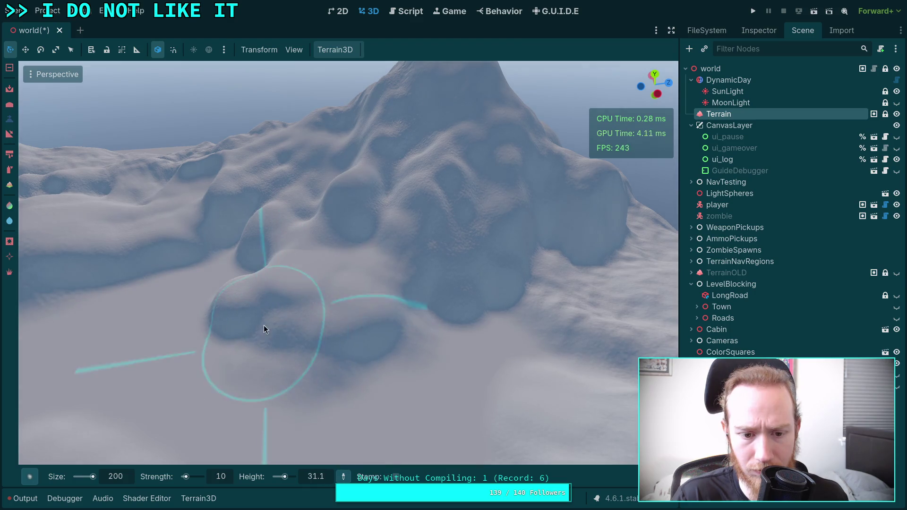
left_click_drag(243, 317, 273, 208)
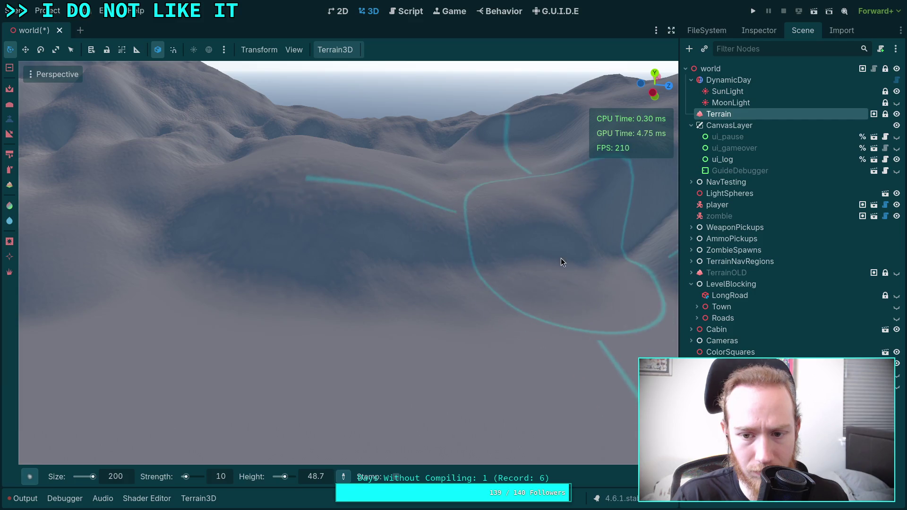
left_click_drag(560, 258, 504, 220)
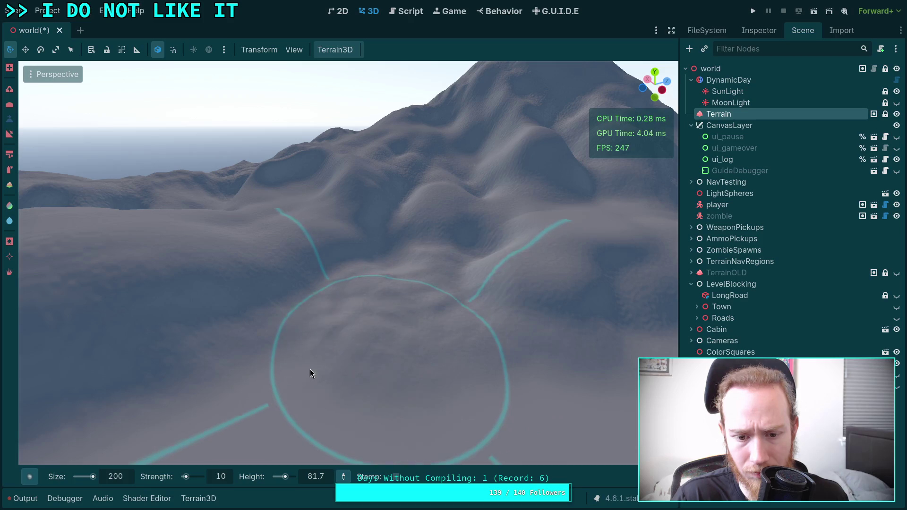
left_click_drag(222, 381, 336, 322)
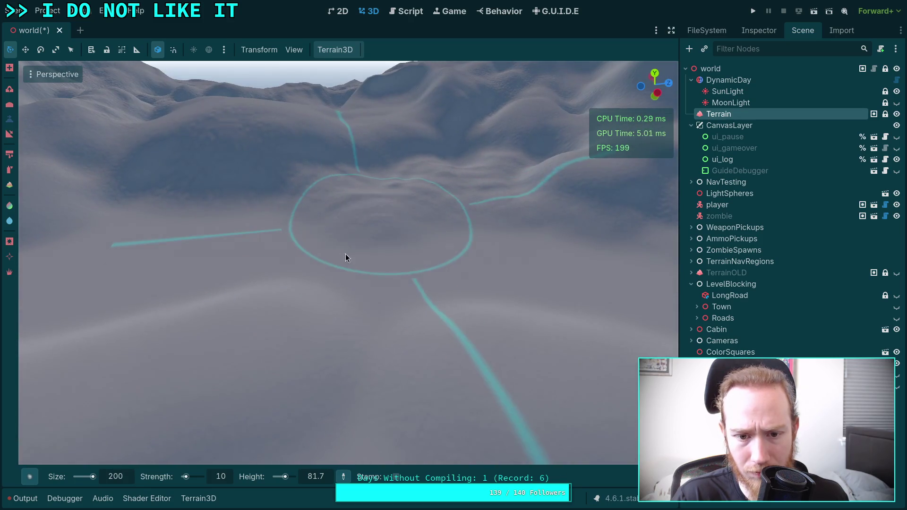
scroll(518, 298, "up", 3)
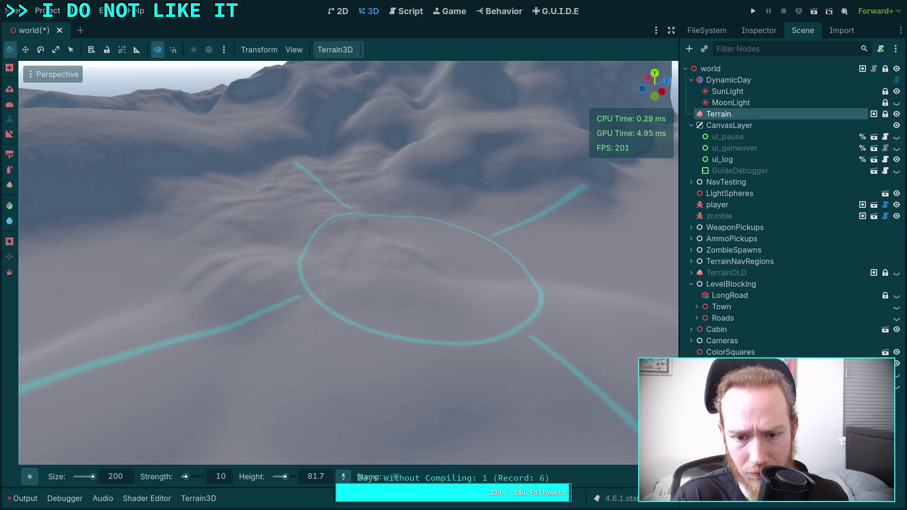
scroll(391, 225, "down", 5)
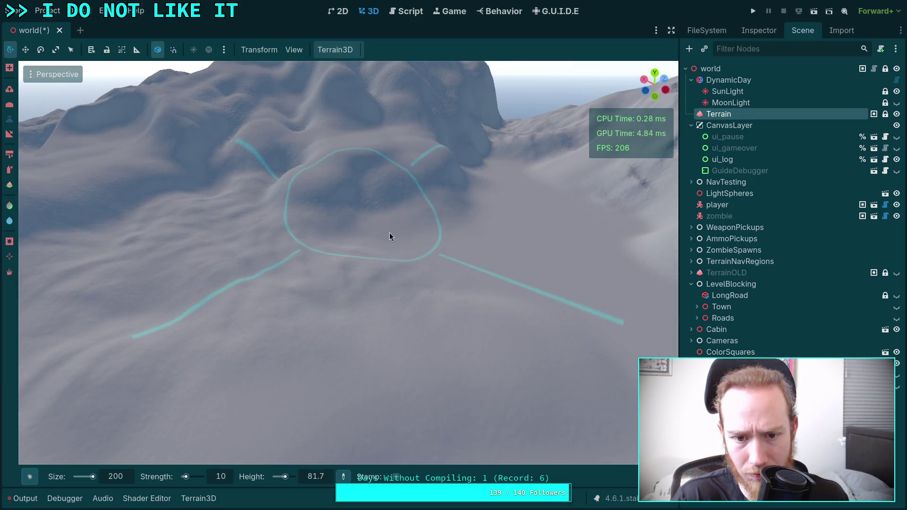
scroll(389, 235, "up", 6)
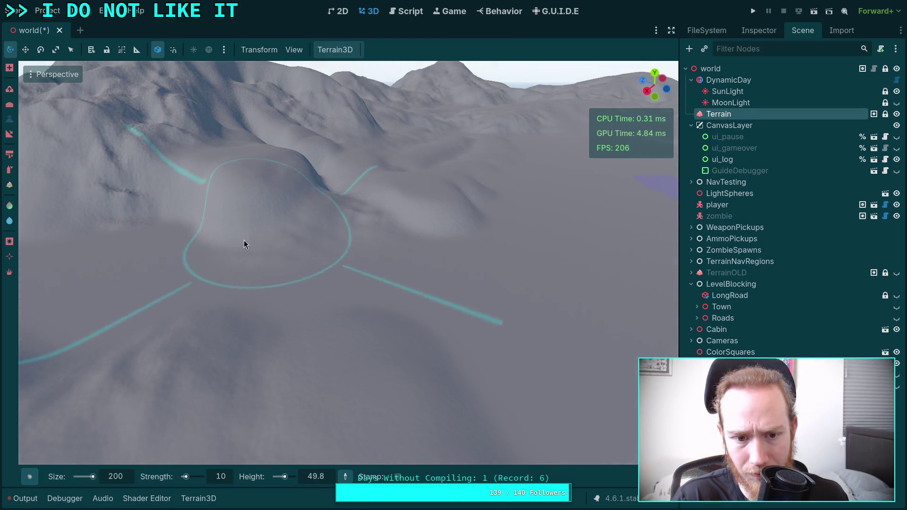
mouse_move(244, 244)
left_mouse_down()
mouse_move(182, 243)
mouse_move(194, 190)
left_mouse_up()
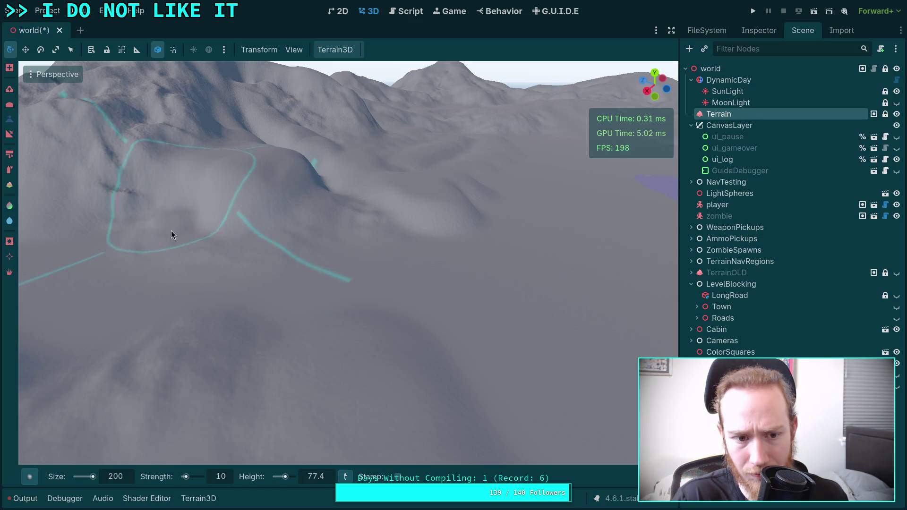
mouse_move(237, 253)
left_mouse_down()
mouse_move(381, 227)
mouse_move(429, 259)
mouse_move(419, 274)
mouse_move(354, 245)
mouse_move(191, 227)
mouse_move(107, 186)
mouse_move(301, 227)
mouse_move(265, 215)
mouse_move(290, 225)
mouse_move(316, 191)
mouse_move(406, 192)
mouse_move(373, 224)
mouse_move(330, 222)
left_mouse_up()
left_click_drag(392, 228, 333, 296)
left_click(9, 149)
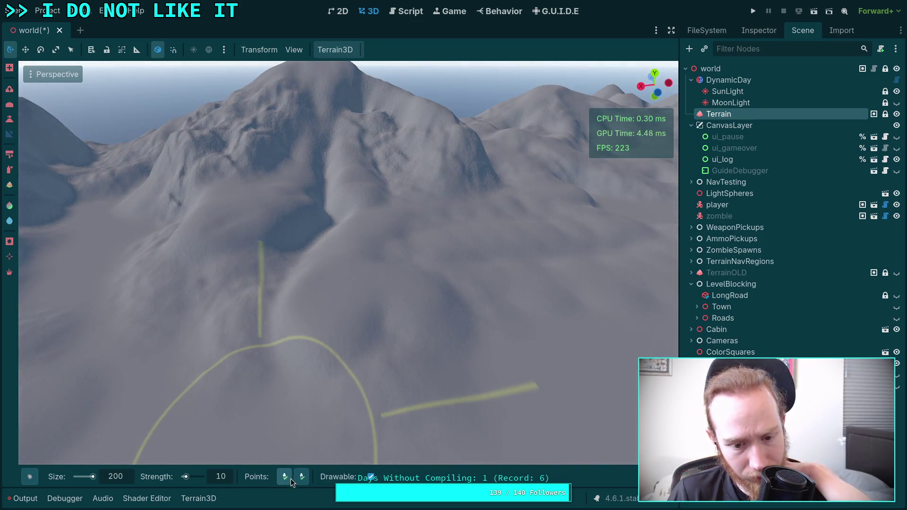
mouse_move(401, 336)
left_mouse_down()
mouse_move(364, 345)
mouse_move(398, 89)
mouse_move(382, 281)
mouse_move(327, 106)
mouse_move(330, 184)
mouse_move(322, 191)
mouse_move(378, 116)
mouse_move(398, 187)
mouse_move(385, 237)
mouse_move(385, 85)
mouse_move(305, 186)
mouse_move(340, 217)
mouse_move(335, 142)
mouse_move(314, 200)
mouse_move(348, 233)
mouse_move(441, 281)
mouse_move(257, 178)
mouse_move(288, 202)
mouse_move(242, 241)
mouse_move(522, 367)
mouse_move(472, 265)
mouse_move(284, 284)
mouse_move(312, 480)
left_mouse_up()
scroll(390, 338, "down", 3)
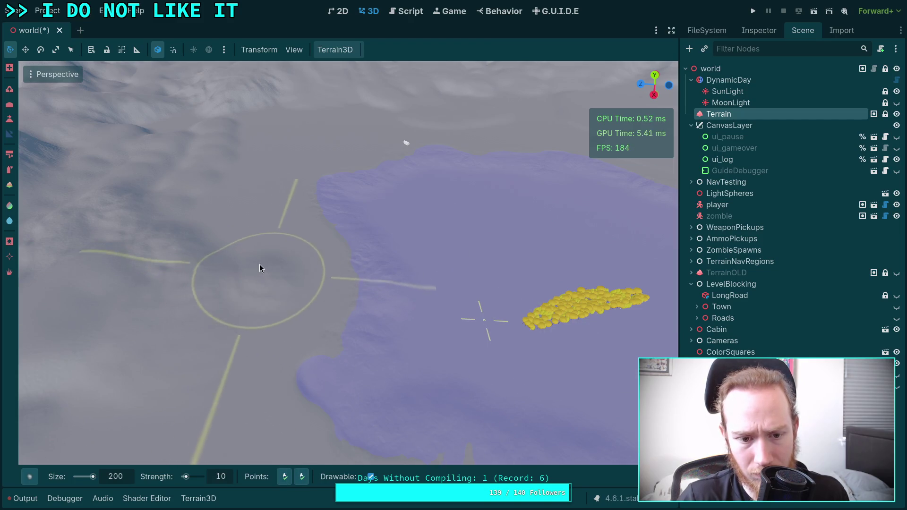
mouse_move(203, 202)
left_mouse_down()
mouse_move(324, 233)
mouse_move(266, 229)
left_mouse_up()
mouse_move(276, 483)
left_mouse_down()
mouse_move(300, 385)
mouse_move(372, 193)
mouse_move(360, 220)
left_mouse_up()
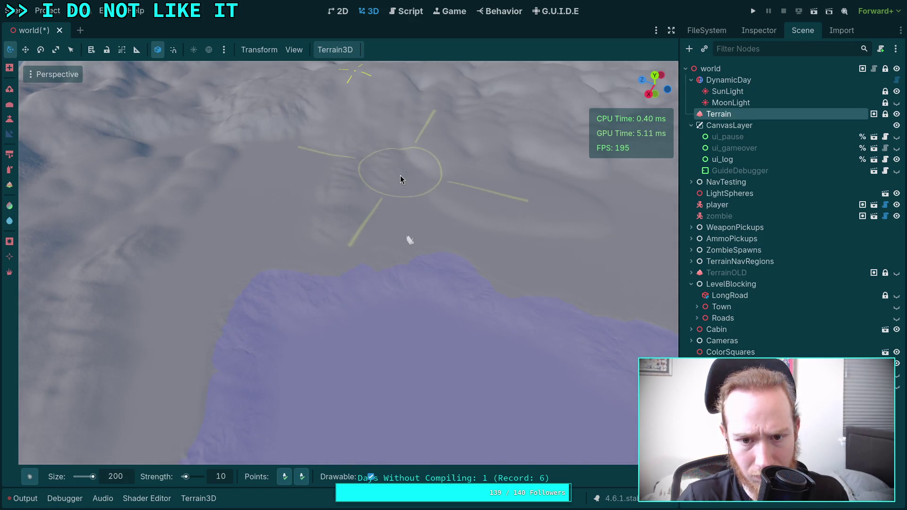
scroll(324, 156, "up", 5)
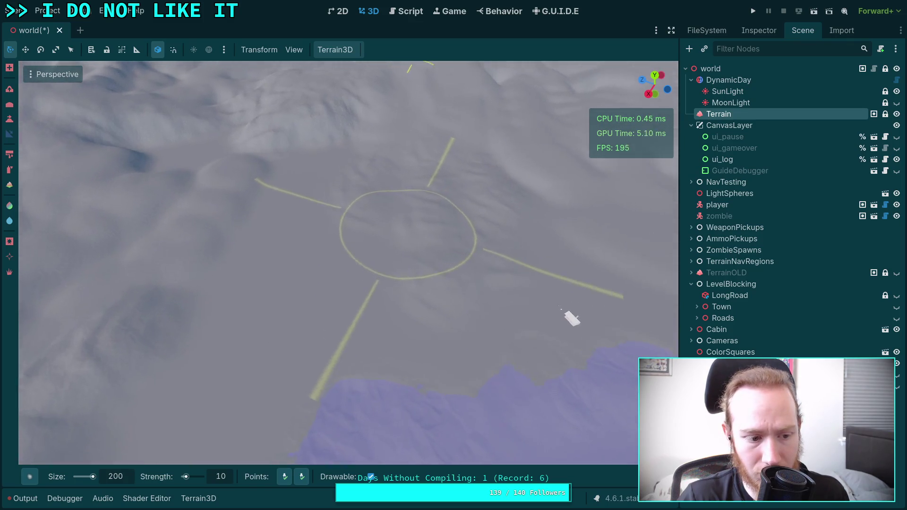
mouse_move(360, 238)
left_mouse_down()
mouse_move(344, 222)
mouse_move(301, 239)
left_mouse_up()
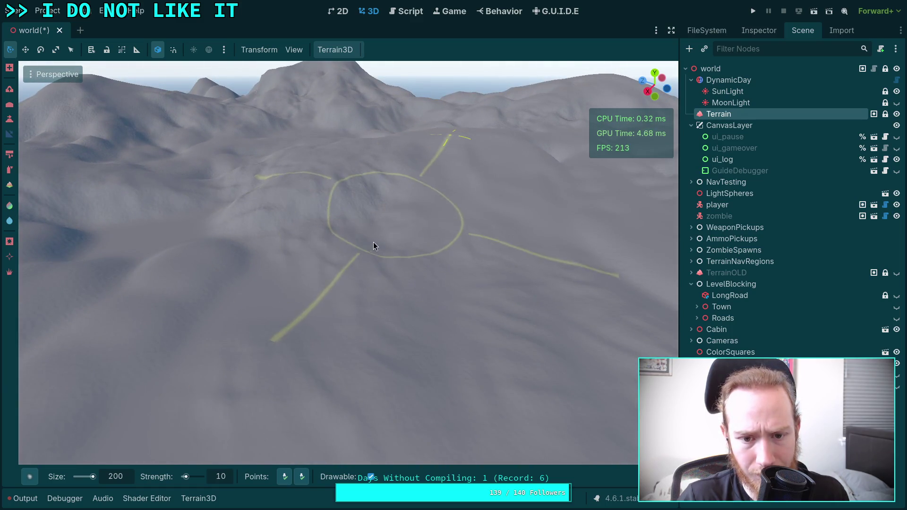
left_click_drag(450, 319, 330, 186)
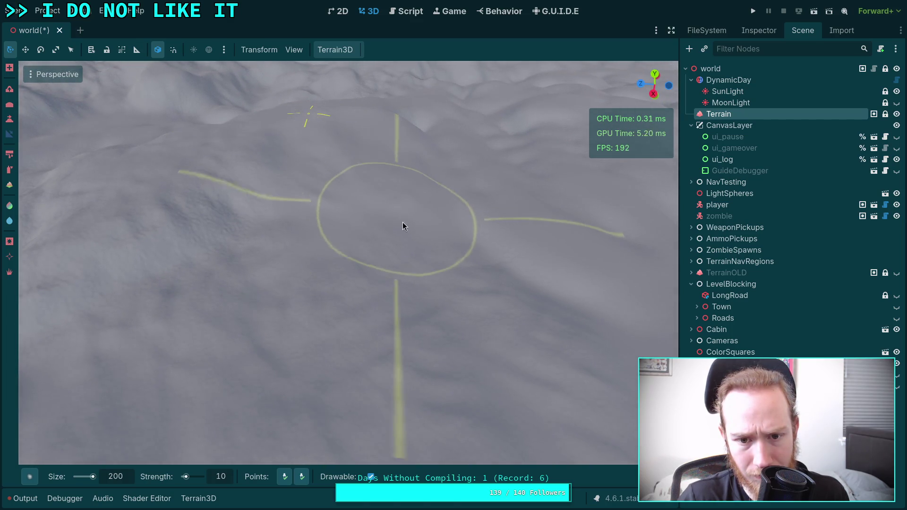
mouse_move(402, 222)
left_mouse_down()
mouse_move(364, 293)
mouse_move(358, 392)
left_mouse_up()
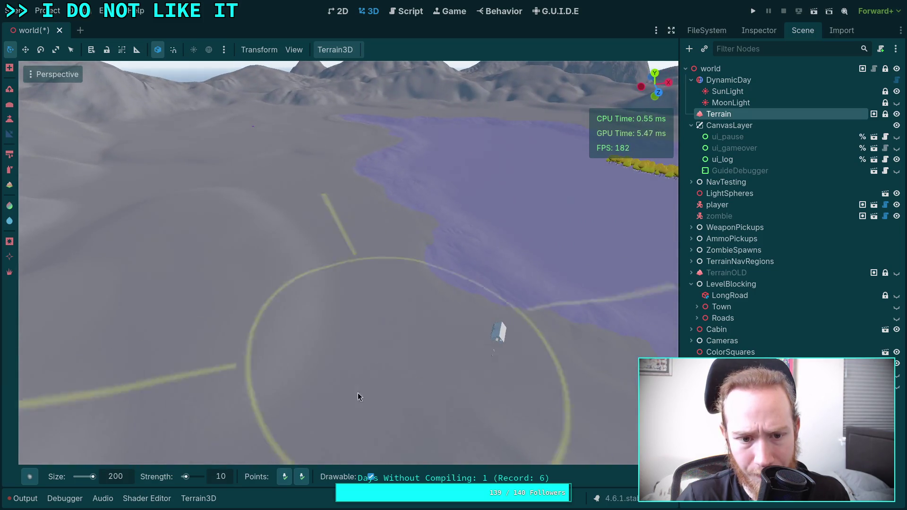
mouse_move(179, 232)
left_mouse_down()
mouse_move(243, 307)
mouse_move(385, 334)
mouse_move(454, 253)
mouse_move(415, 246)
mouse_move(221, 315)
mouse_move(73, 208)
left_mouse_up()
- Set the brush target height to 500
left_click(324, 478)
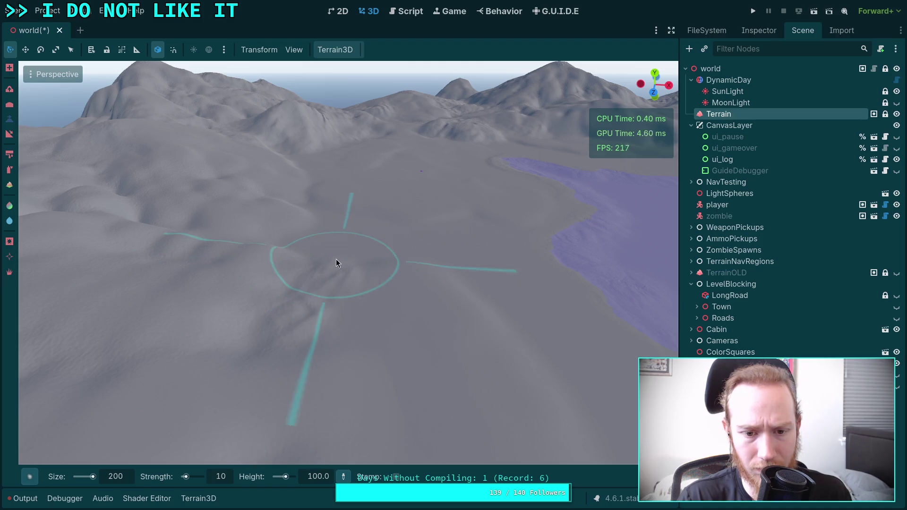
scroll(336, 260, "up", 2)
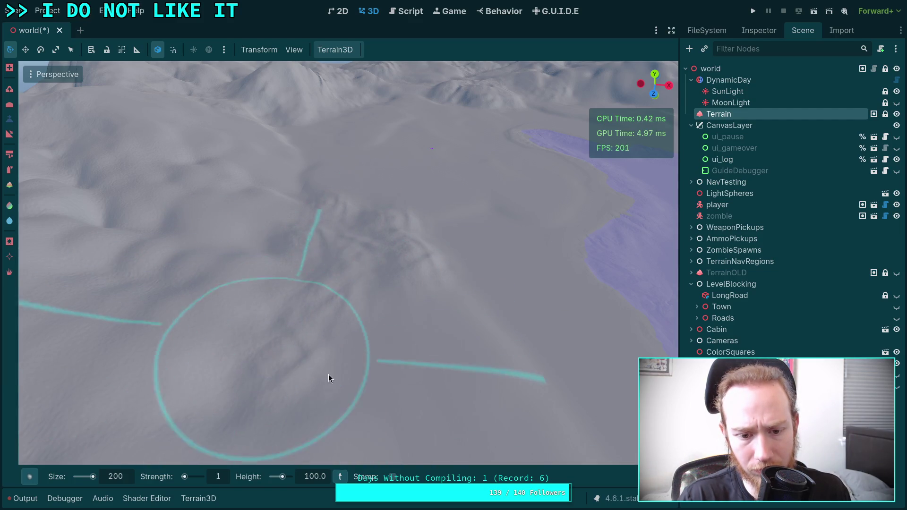
mouse_move(399, 253)
left_mouse_down()
mouse_move(263, 364)
mouse_move(340, 245)
mouse_move(338, 208)
mouse_move(284, 227)
mouse_move(354, 255)
left_mouse_up()
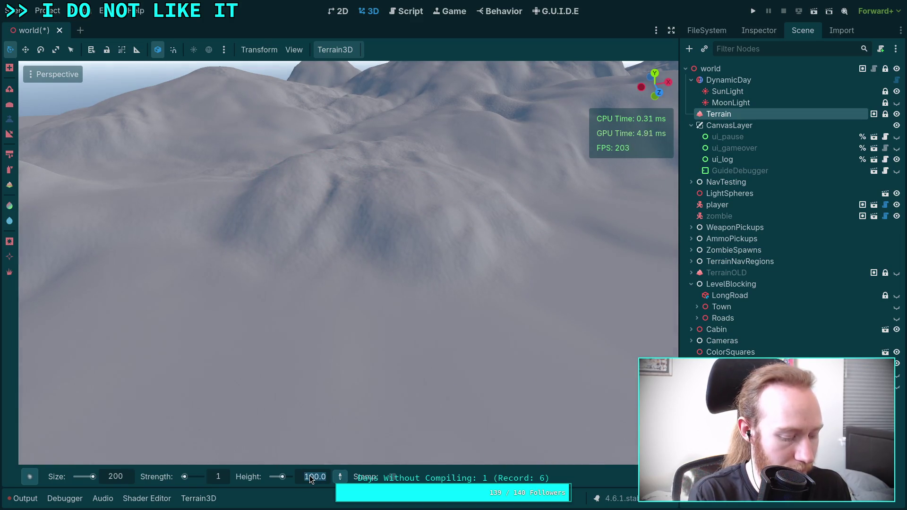
type("50")
key("Return")
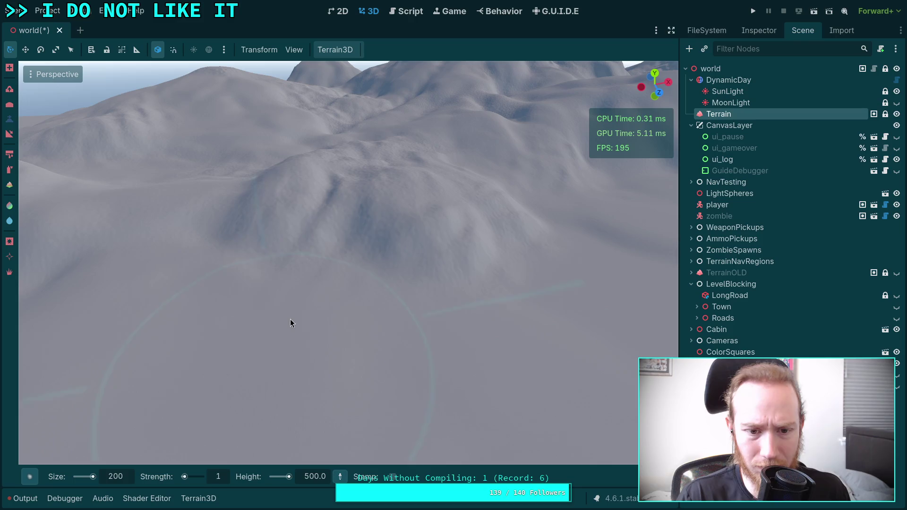
- Orbit and zoom over the hillside to look over the dark channel
left_click_drag(390, 283, 375, 277)
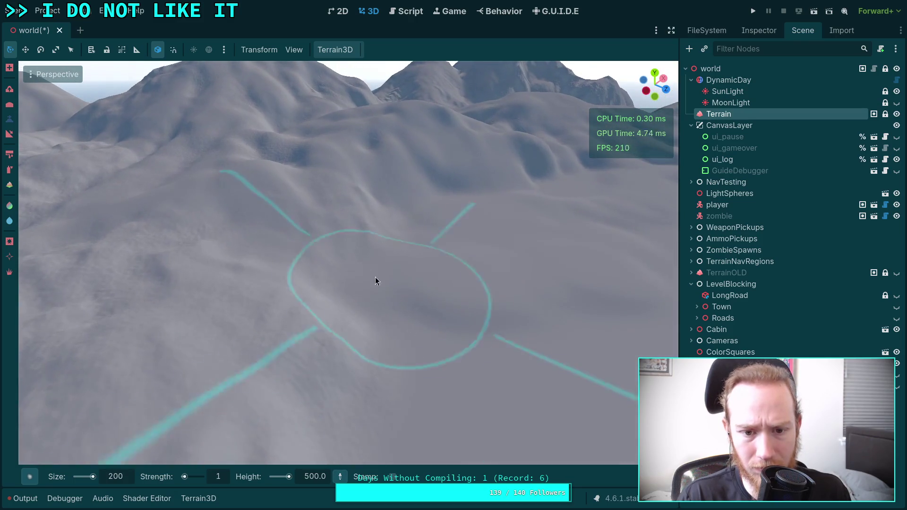
left_click_drag(368, 308, 359, 303)
left_click_drag(281, 252, 281, 252)
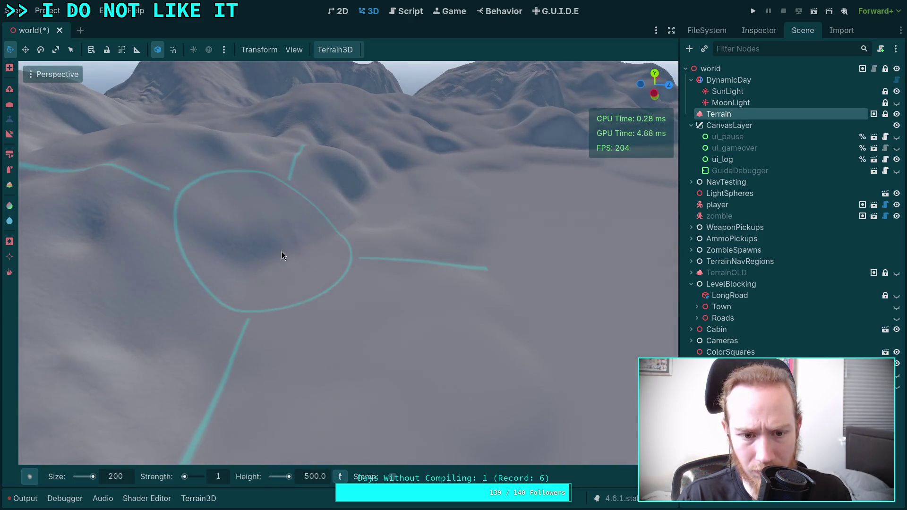
left_click_drag(333, 290, 333, 290)
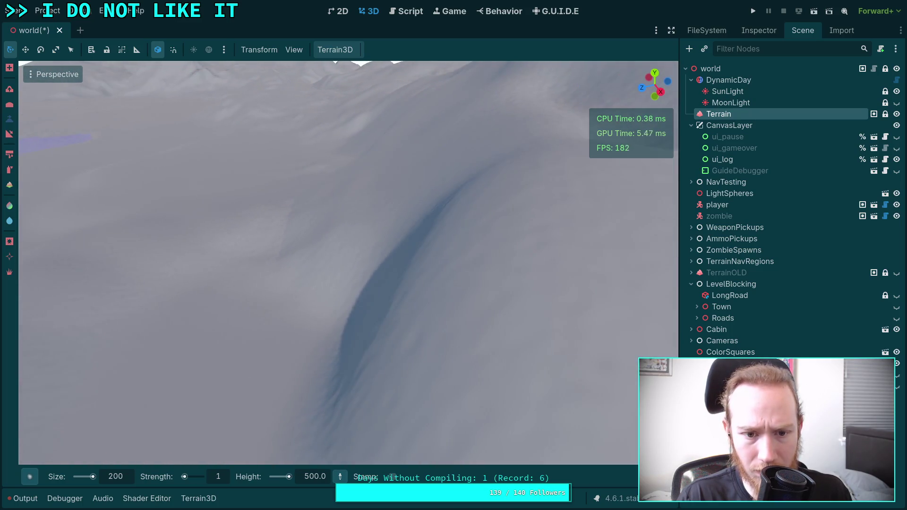
scroll(399, 277, "down", 5)
scroll(373, 278, "up", 5)
scroll(310, 269, "down", 3)
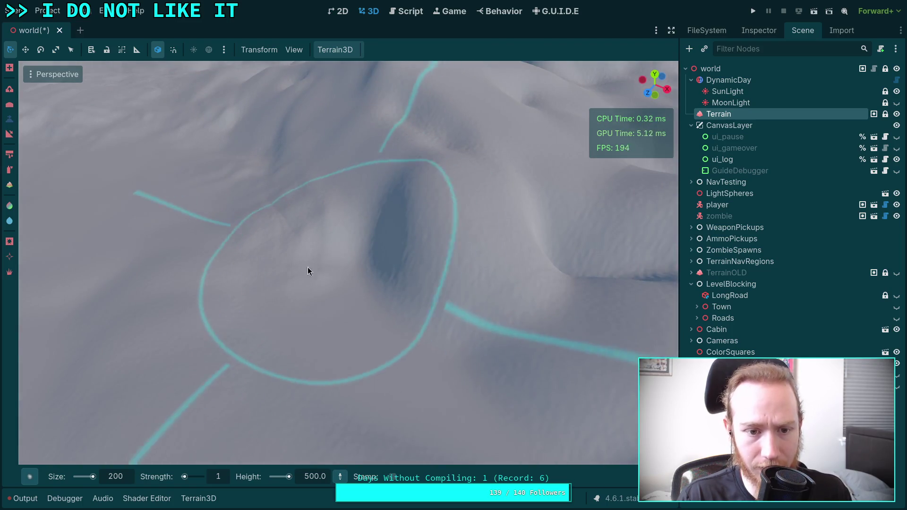
mouse_move(310, 269)
left_mouse_down()
mouse_move(263, 221)
mouse_move(282, 220)
mouse_move(273, 214)
mouse_move(281, 205)
left_mouse_up()
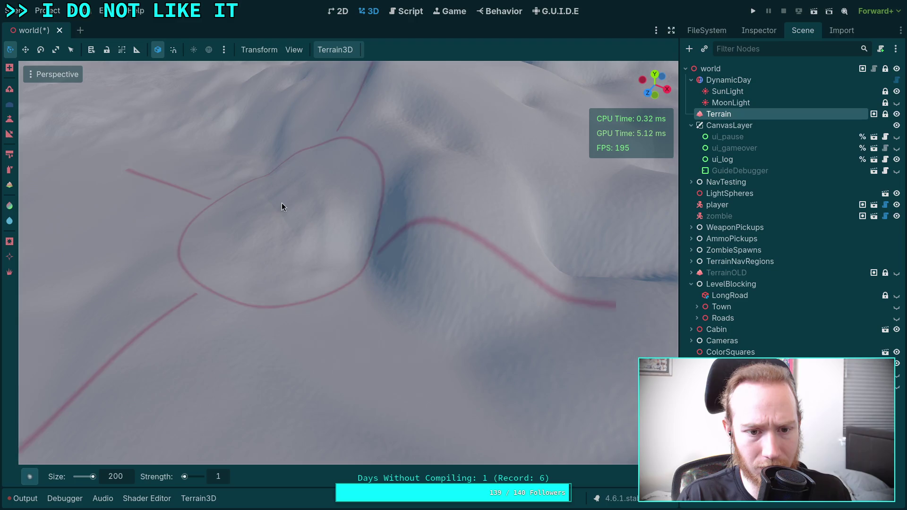
scroll(282, 205, "up", 5)
- Select the Slope brush and zoom the view toward the distant mountain peaks
scroll(283, 239, "down", 4)
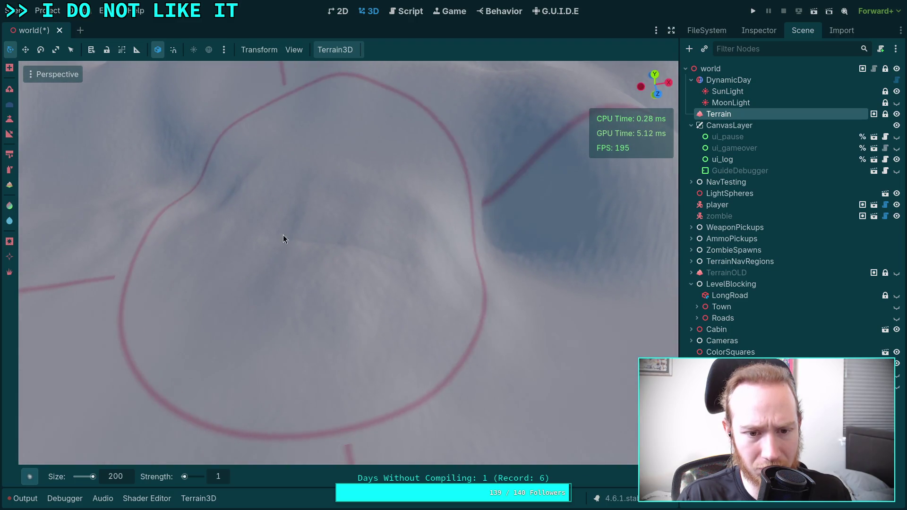
left_click_drag(283, 239, 326, 236)
scroll(326, 236, "up", 4)
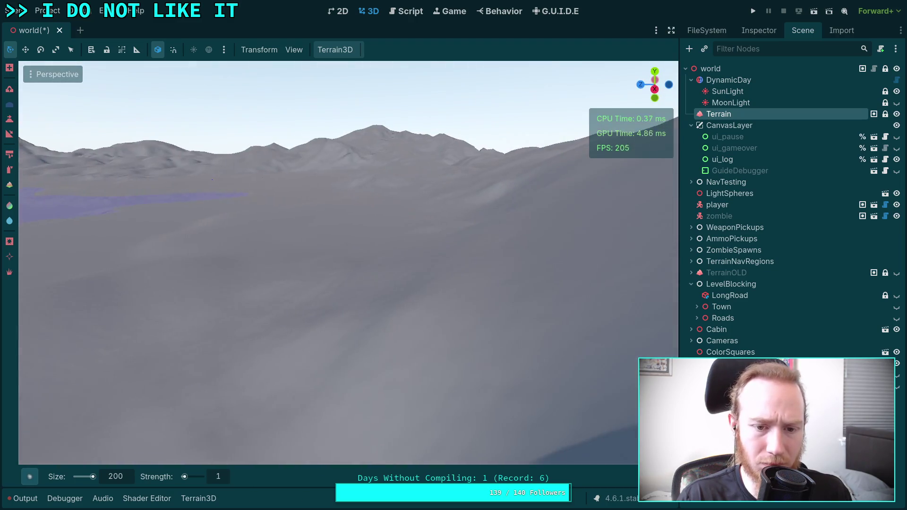
scroll(349, 263, "down", 4)
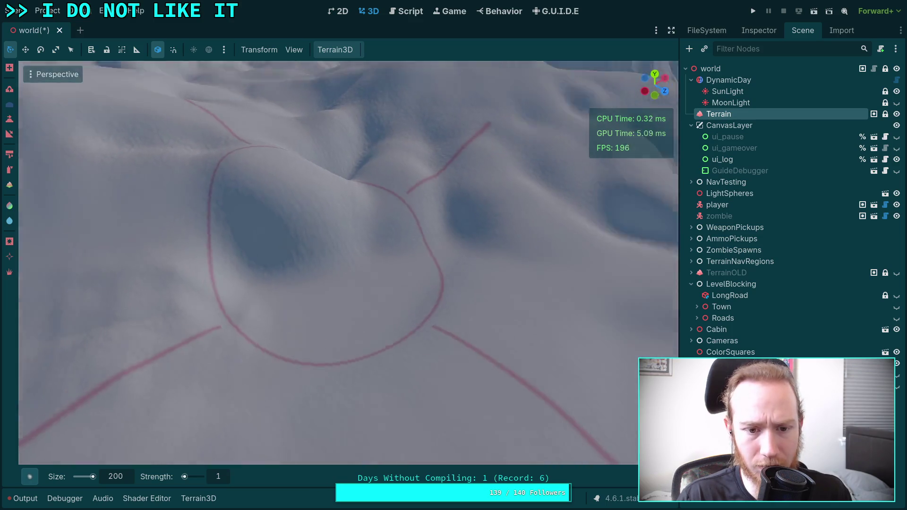
scroll(349, 262, "up", 3)
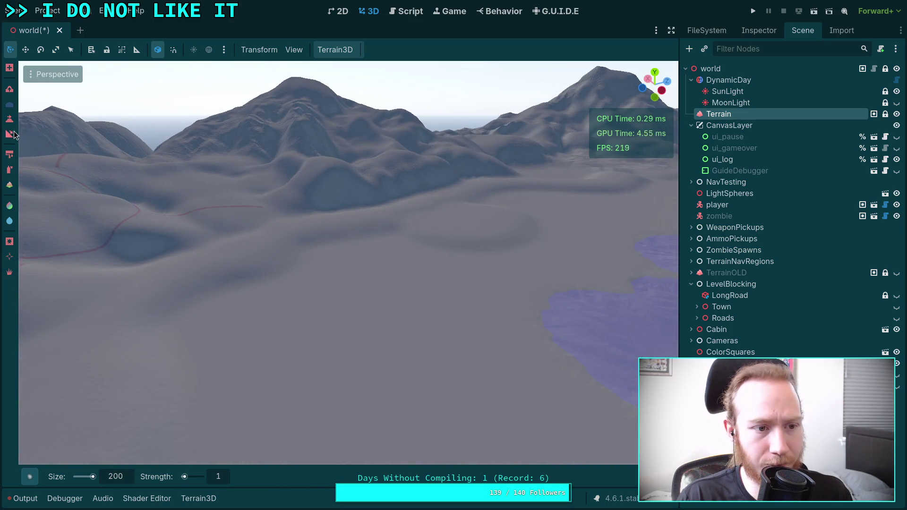
left_click(9, 134)
scroll(222, 328, "down", 4)
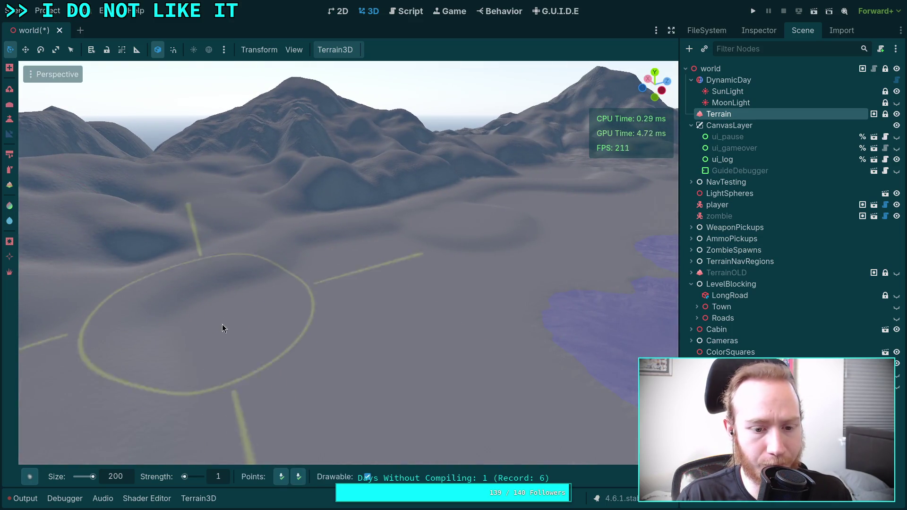
scroll(236, 283, "up", 4)
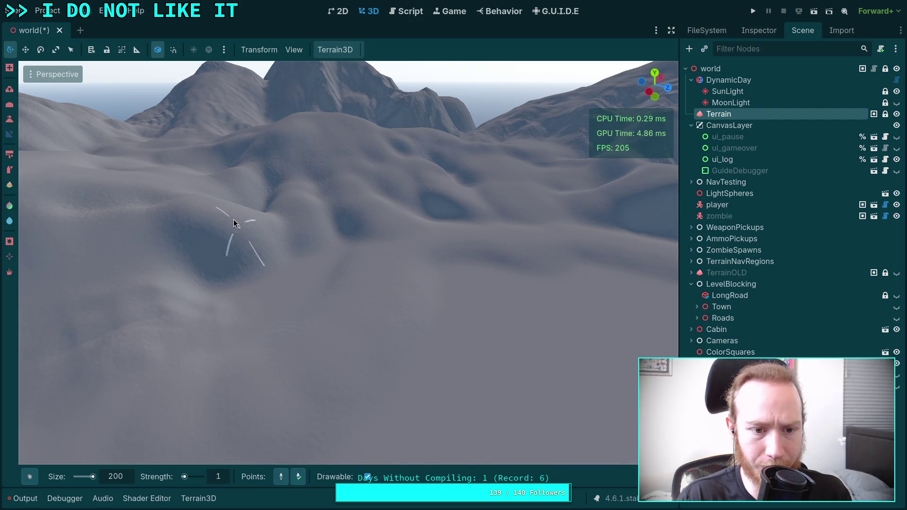
scroll(235, 222, "down", 4)
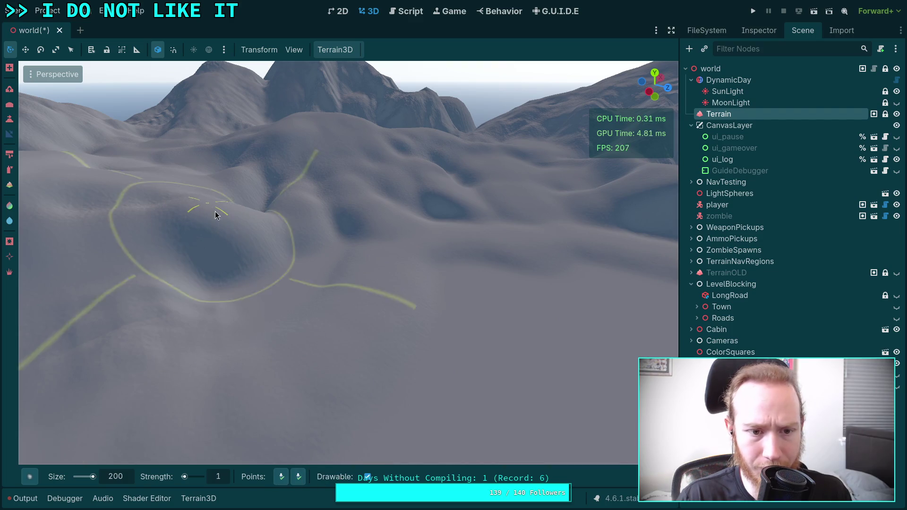
scroll(216, 213, "up", 4)
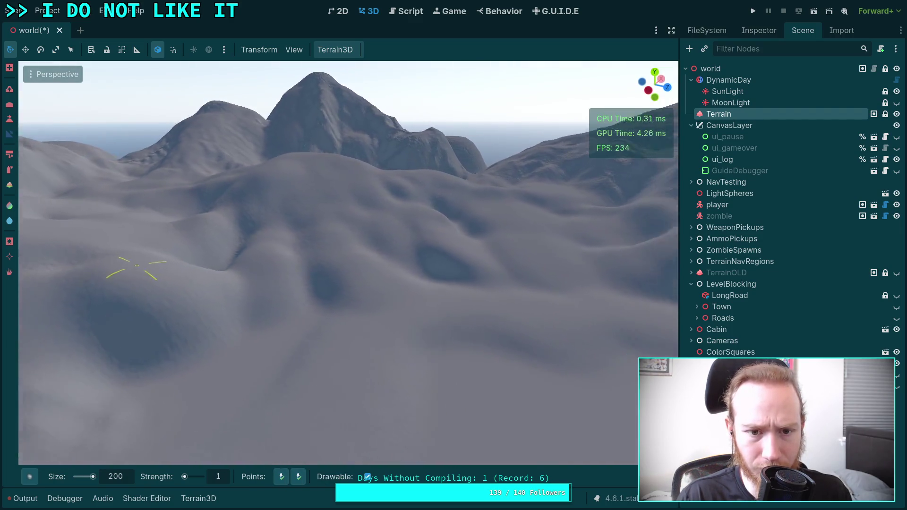
scroll(137, 266, "up", 4)
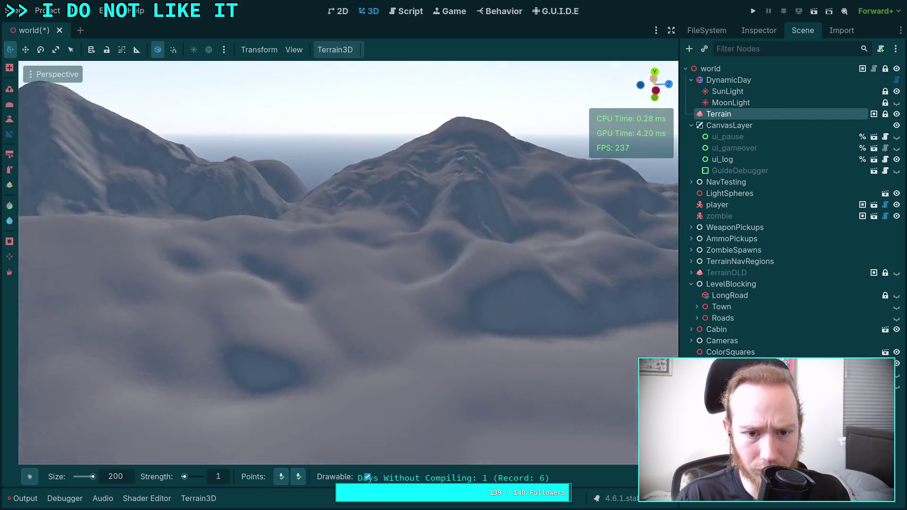
scroll(304, 279, "down", 4)
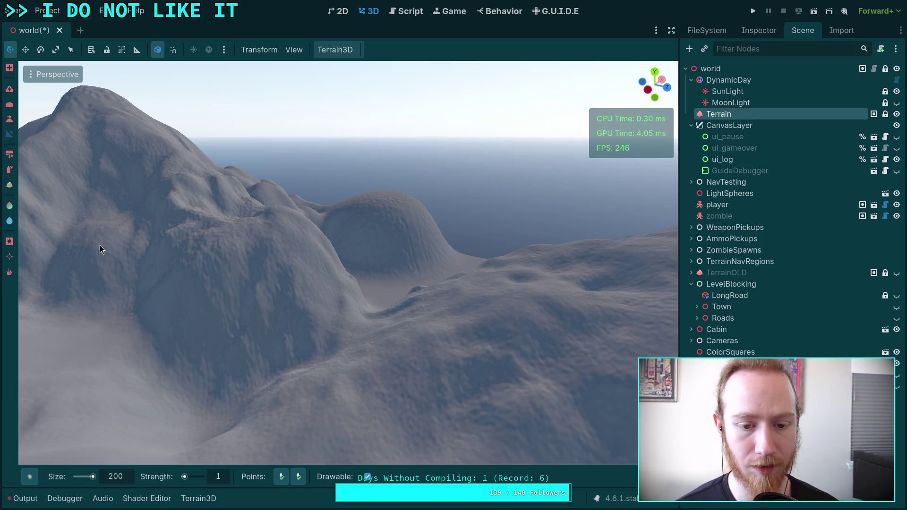
- Set the Slope brush strength to 40 and hollow out the dome hill
left_click_drag(100, 249, 313, 444)
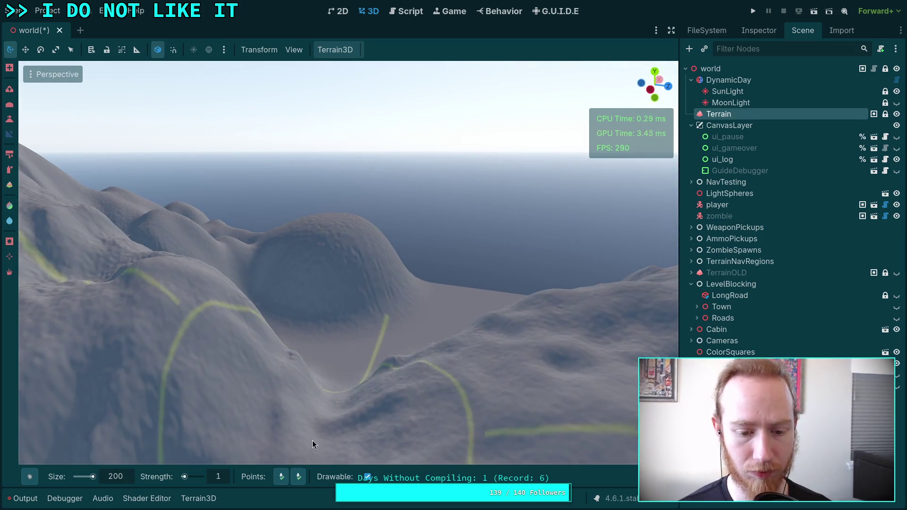
mouse_move(334, 220)
left_mouse_down()
mouse_move(299, 431)
mouse_move(296, 348)
mouse_move(124, 162)
mouse_move(320, 388)
mouse_move(419, 300)
mouse_move(328, 254)
left_mouse_up()
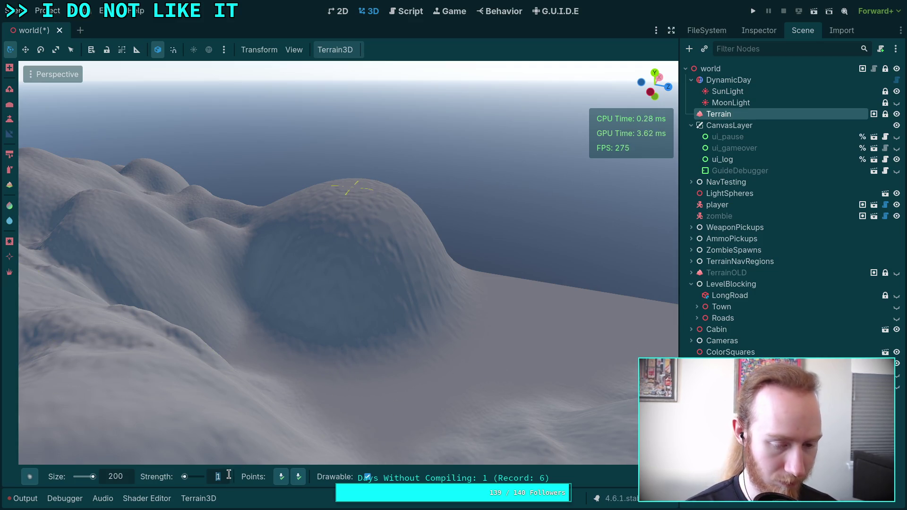
type("40")
key("Return")
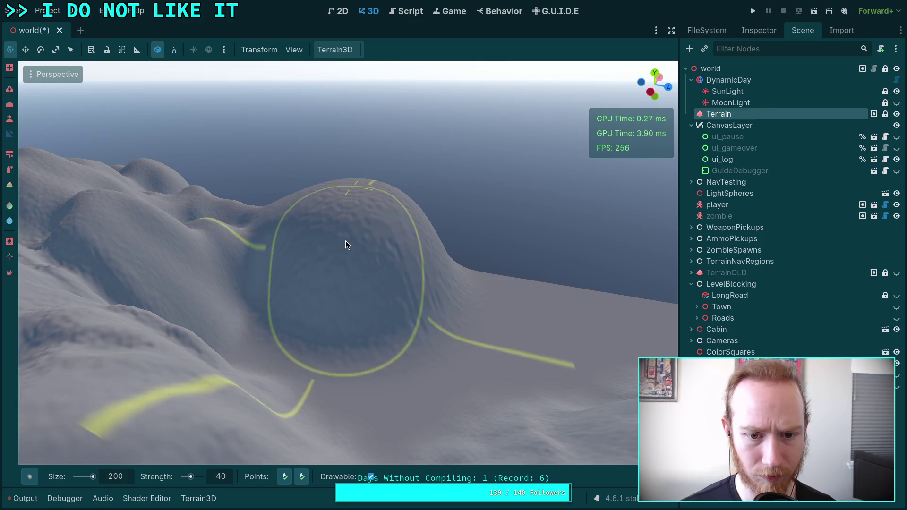
mouse_move(363, 281)
left_mouse_down()
mouse_move(381, 326)
mouse_move(318, 365)
left_mouse_up()
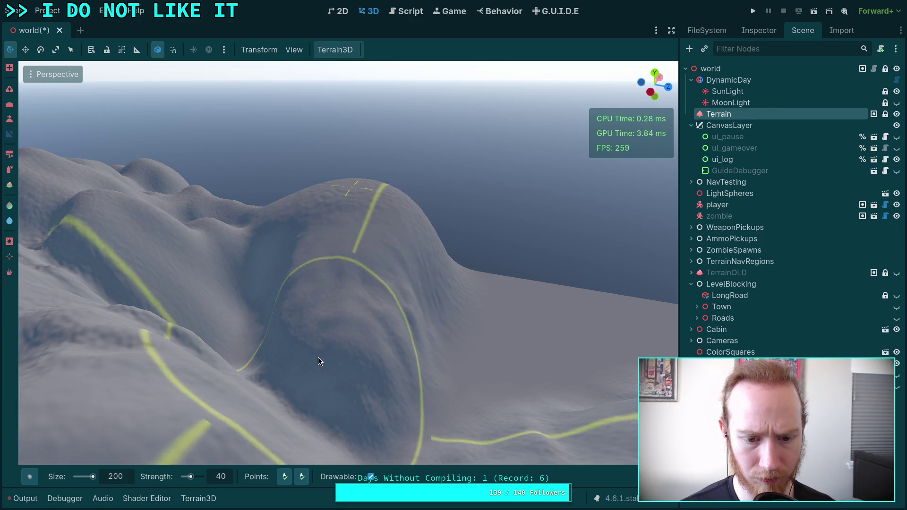
- Orbit around the reshaped hill and start picking slope gradient points
mouse_move(356, 280)
left_mouse_down()
mouse_move(348, 383)
mouse_move(398, 403)
mouse_move(477, 407)
left_mouse_up()
scroll(302, 431, "down", 5)
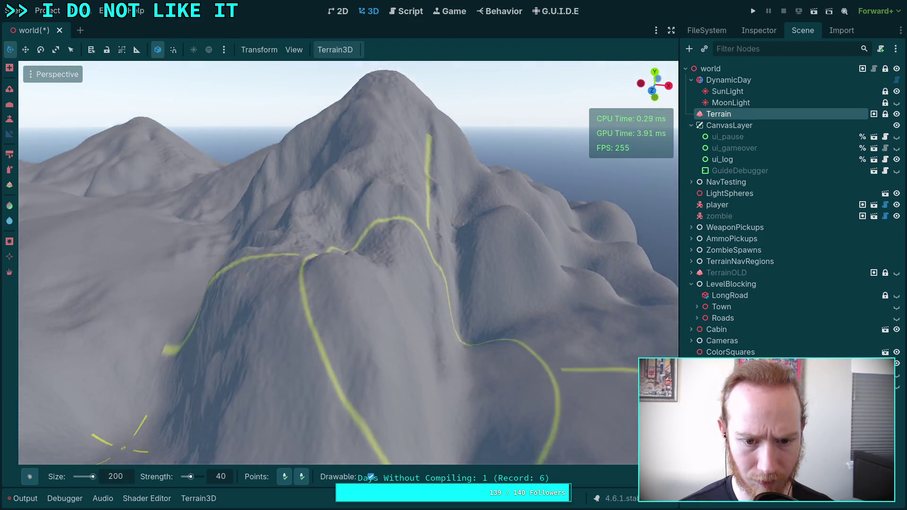
left_click_drag(302, 432, 401, 412)
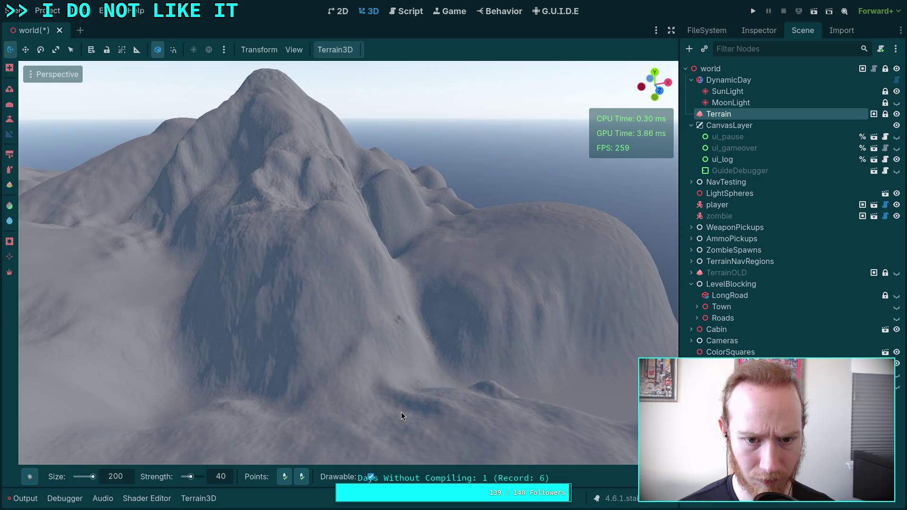
mouse_move(361, 327)
left_mouse_down()
mouse_move(445, 308)
mouse_move(341, 331)
mouse_move(372, 358)
left_mouse_up()
left_click(291, 476)
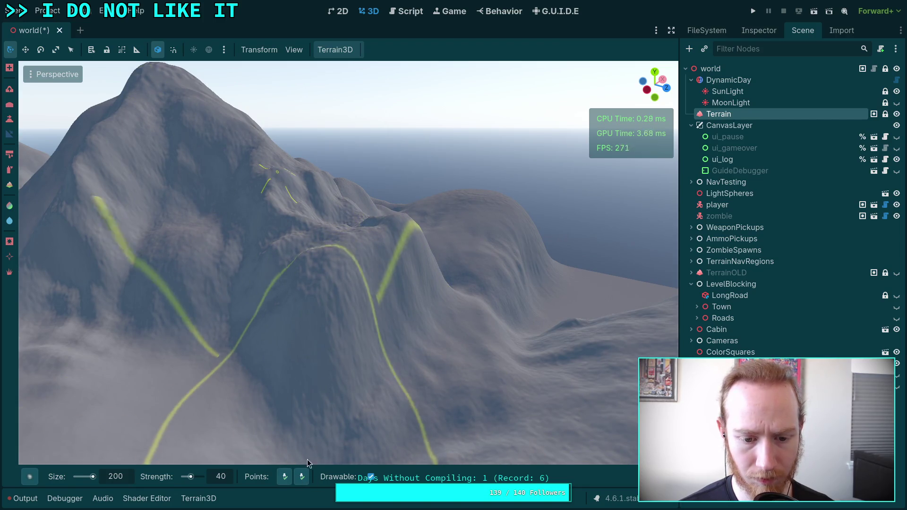
mouse_move(446, 400)
left_mouse_down()
mouse_move(309, 231)
mouse_move(350, 297)
mouse_move(461, 413)
mouse_move(365, 233)
mouse_move(381, 304)
mouse_move(361, 344)
mouse_move(392, 402)
left_mouse_up()
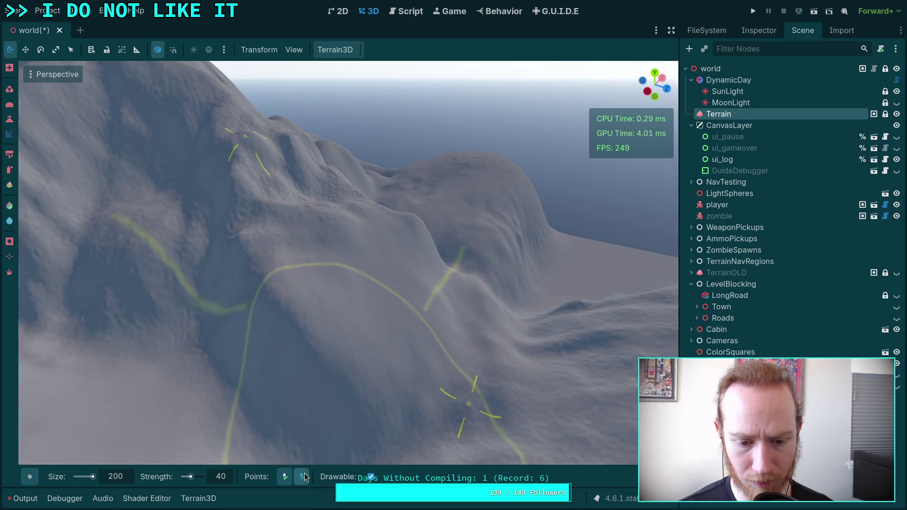
mouse_move(476, 395)
left_mouse_down()
mouse_move(138, 368)
mouse_move(284, 284)
mouse_move(246, 302)
mouse_move(107, 280)
left_mouse_up()
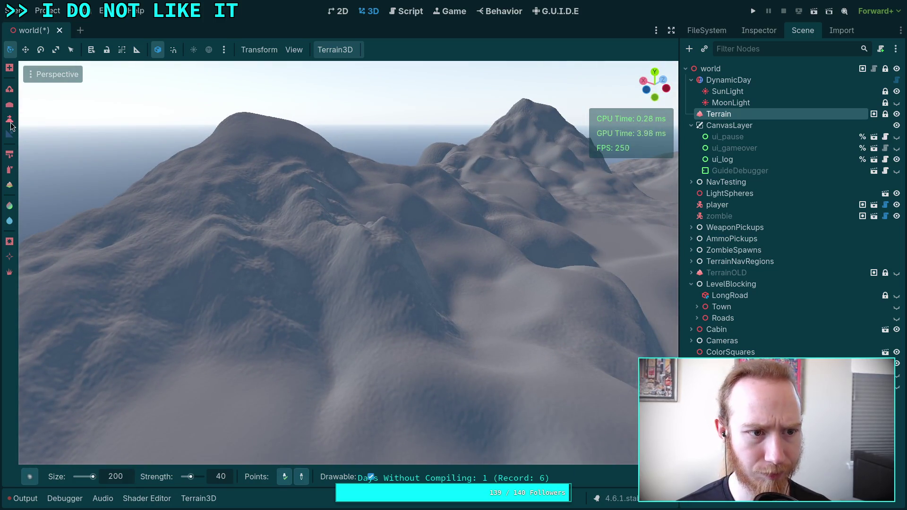
- Reselect the Slope brush with gradient point picking, orbiting toward the seaside cliff
left_click(9, 119)
left_click_drag(203, 294, 180, 407)
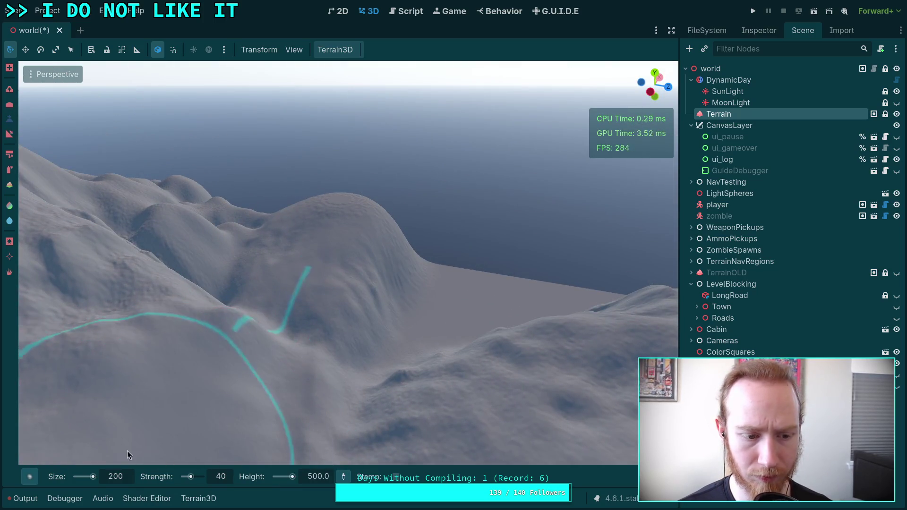
left_click(10, 134)
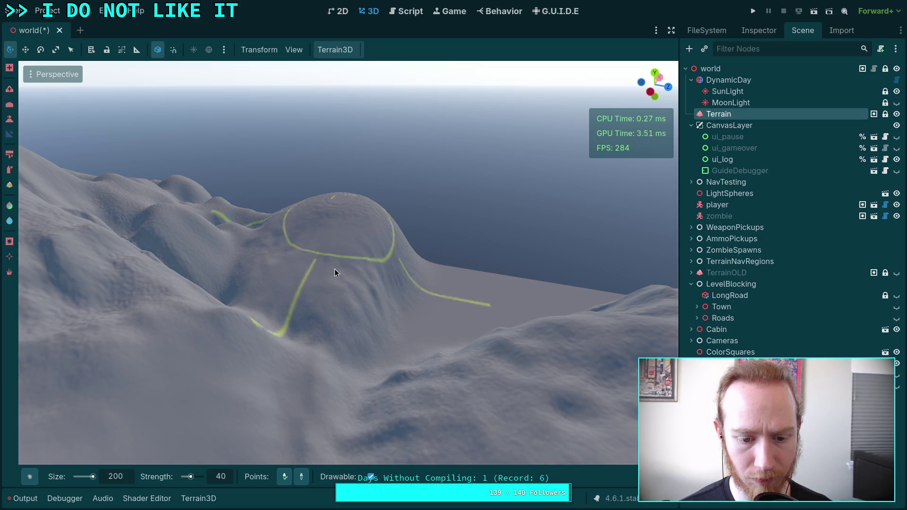
left_click(285, 476)
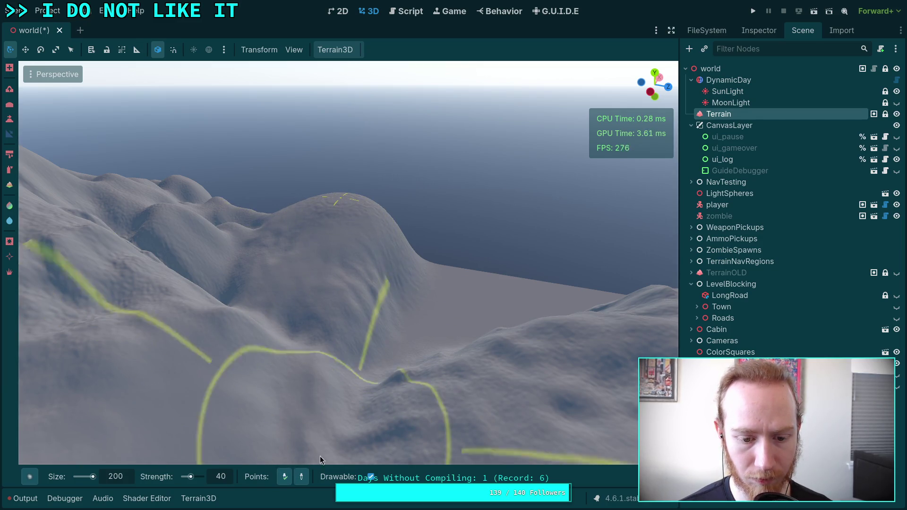
left_click_drag(342, 203, 265, 213)
left_click_drag(263, 395, 263, 395)
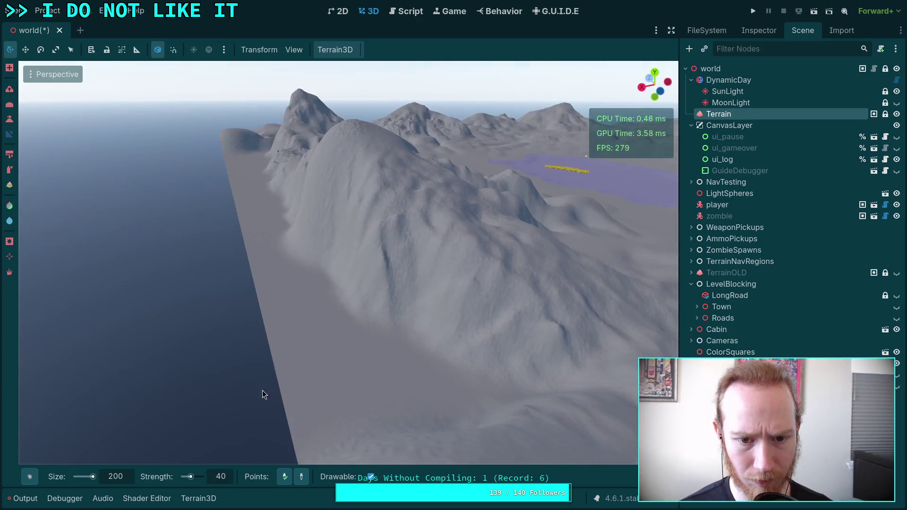
mouse_move(260, 344)
left_mouse_down()
mouse_move(122, 384)
mouse_move(446, 258)
left_mouse_up()
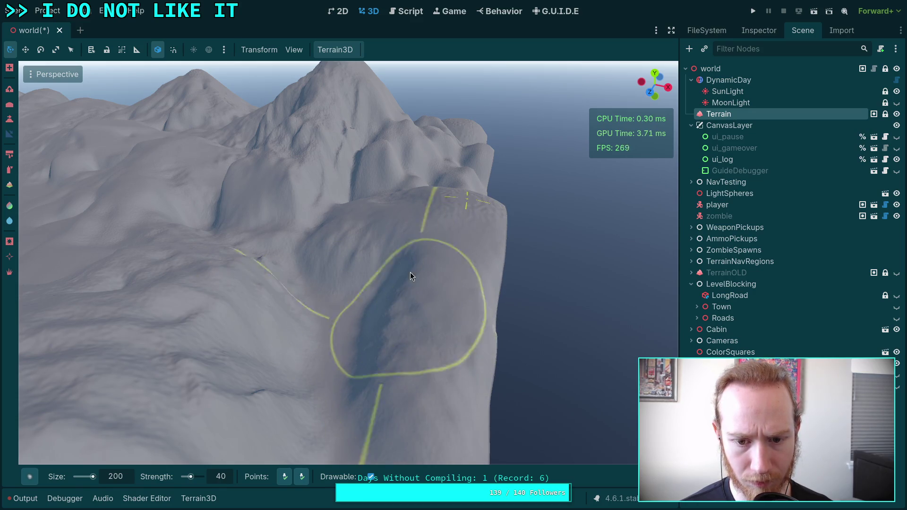
mouse_move(317, 344)
left_mouse_down()
mouse_move(369, 330)
mouse_move(432, 354)
left_mouse_up()
mouse_move(460, 315)
left_mouse_down()
mouse_move(472, 293)
mouse_move(457, 312)
mouse_move(399, 311)
left_mouse_up()
- Set a gradient point on the mountain top, then swing to the cliff over the ocean
left_click(303, 480)
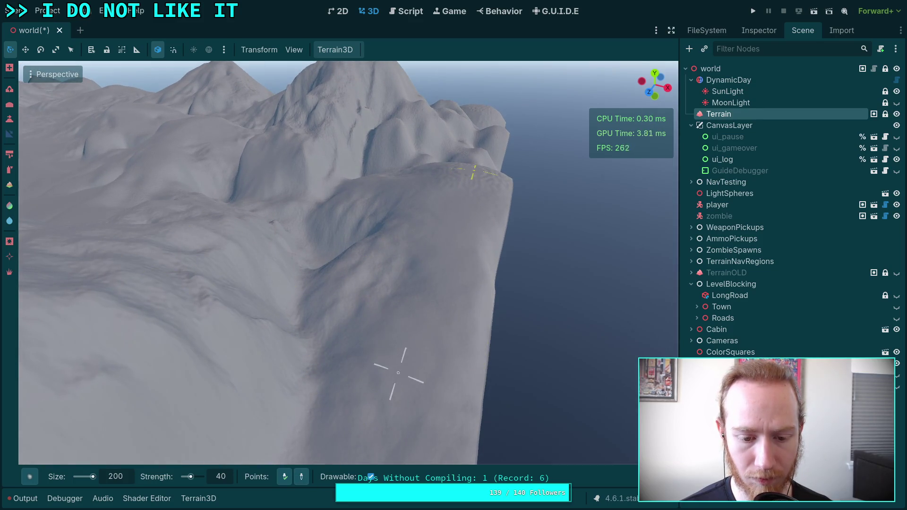
mouse_move(395, 365)
left_mouse_down()
mouse_move(563, 354)
mouse_move(309, 192)
left_mouse_up()
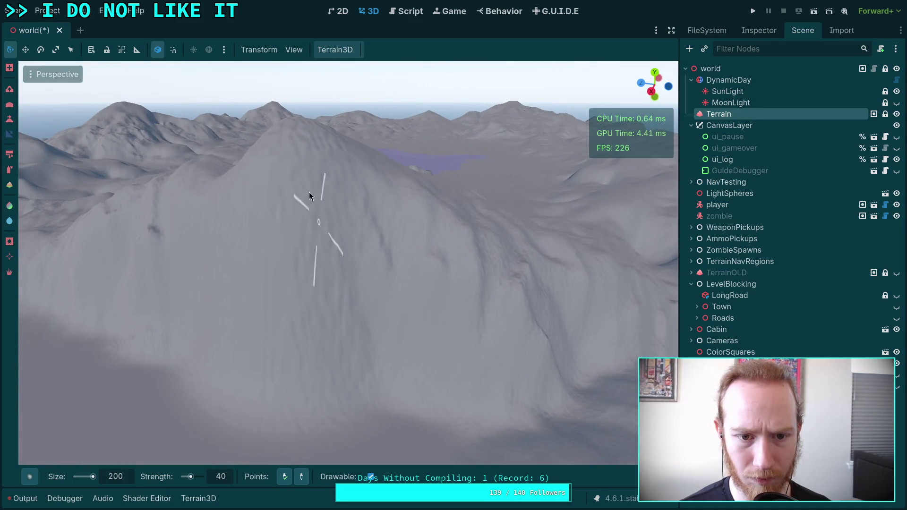
left_click(294, 120)
mouse_move(356, 409)
left_mouse_down()
mouse_move(39, 383)
mouse_move(405, 405)
left_mouse_up()
mouse_move(587, 381)
left_mouse_down()
mouse_move(591, 189)
mouse_move(483, 366)
left_mouse_up()
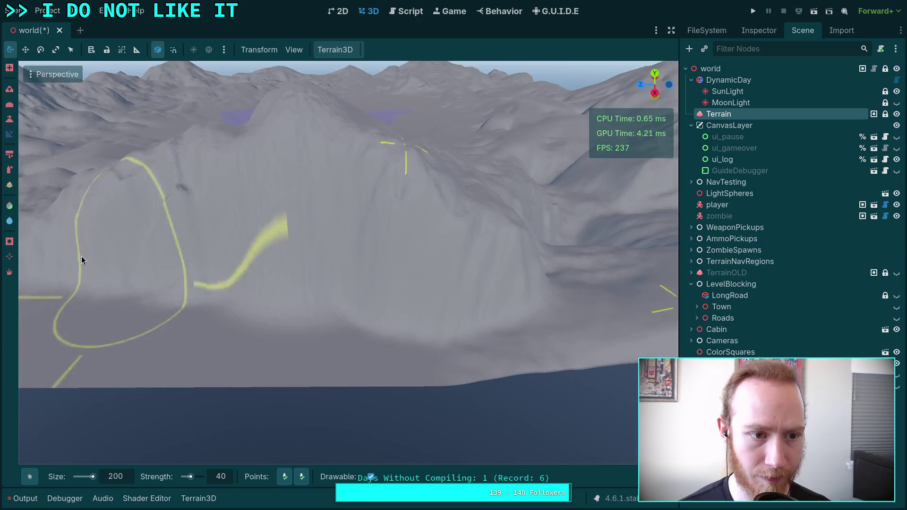
- Select the Height sculpt brush at strength 10
left_click(9, 119)
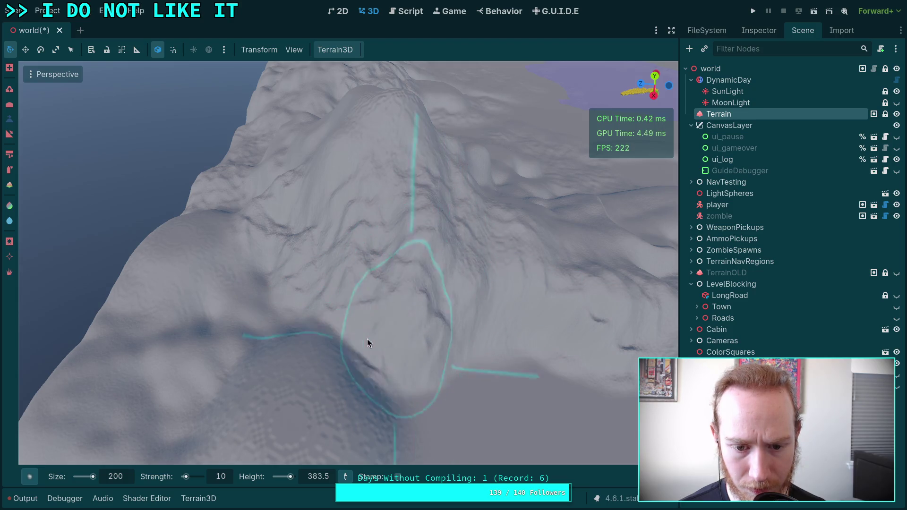
- Level the slope edge, the upper-left slope and a patch on the mound to the brush height
scroll(460, 284, "down", 3)
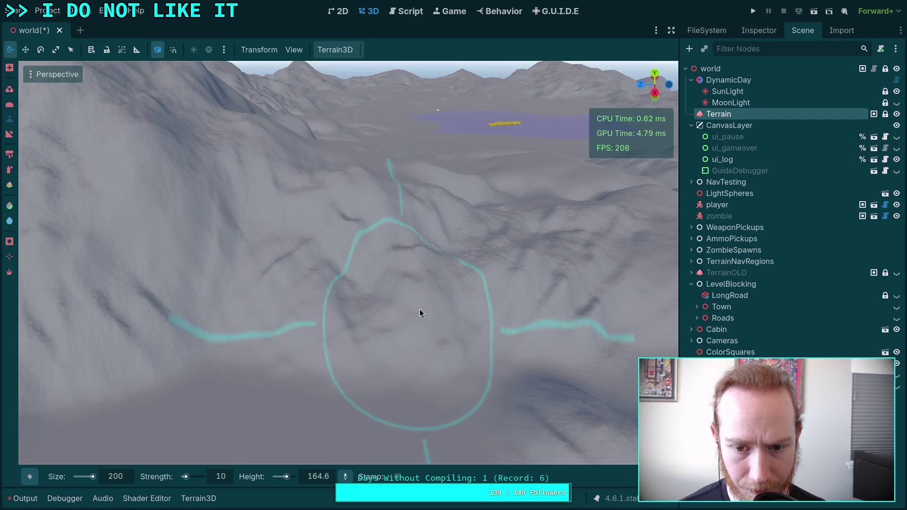
scroll(419, 309, "up", 5)
left_click_drag(417, 225, 395, 239)
mouse_move(403, 310)
left_mouse_down()
mouse_move(360, 257)
mouse_move(467, 281)
mouse_move(365, 214)
mouse_move(432, 234)
mouse_move(444, 276)
left_mouse_up()
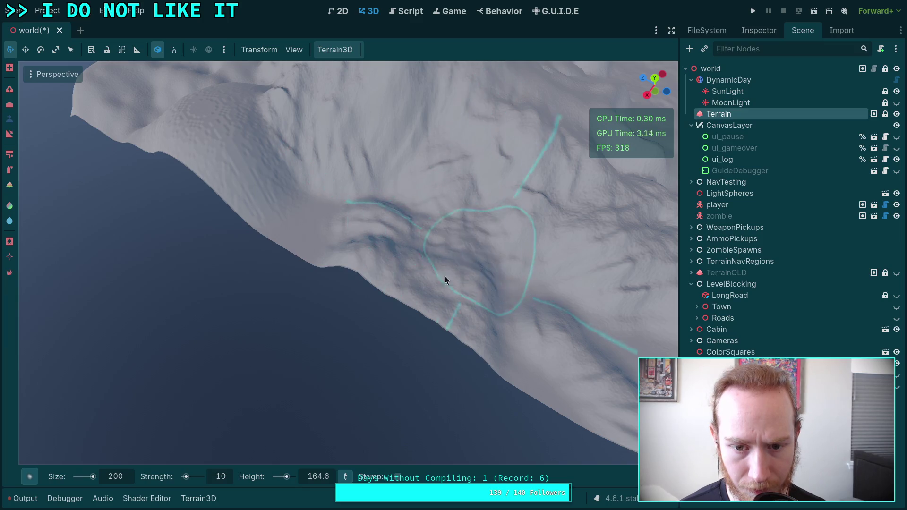
mouse_move(225, 139)
left_mouse_down()
mouse_move(330, 241)
mouse_move(299, 161)
mouse_move(321, 193)
mouse_move(374, 226)
left_mouse_up()
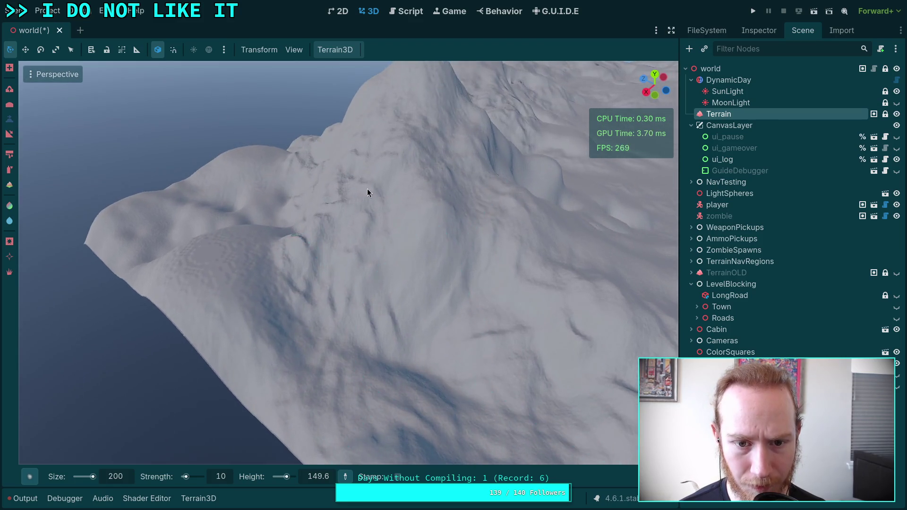
mouse_move(367, 189)
left_mouse_down()
mouse_move(384, 207)
mouse_move(300, 241)
mouse_move(222, 247)
mouse_move(231, 274)
mouse_move(217, 249)
mouse_move(247, 251)
mouse_move(313, 333)
mouse_move(379, 284)
mouse_move(392, 302)
mouse_move(419, 227)
mouse_move(397, 314)
left_mouse_up()
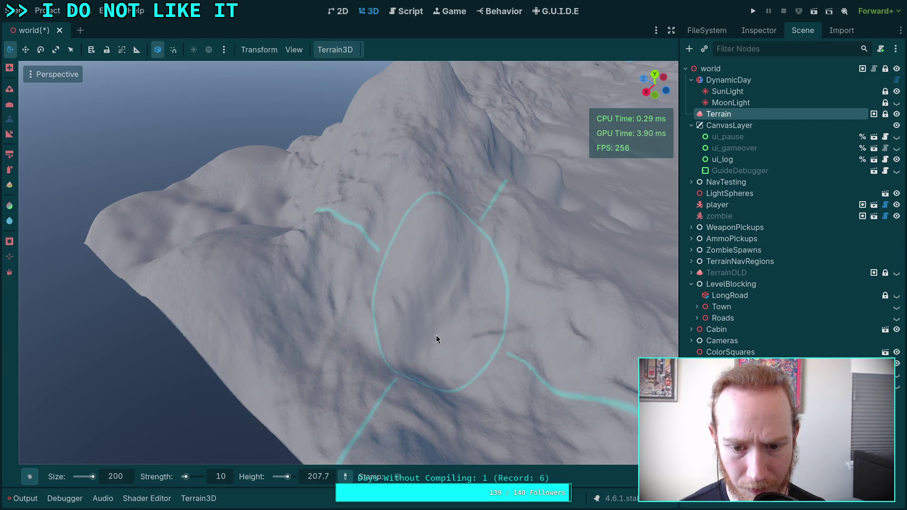
- Fill the ridge notch and raise a smooth, rounded mound on the hillside
right_click(455, 275)
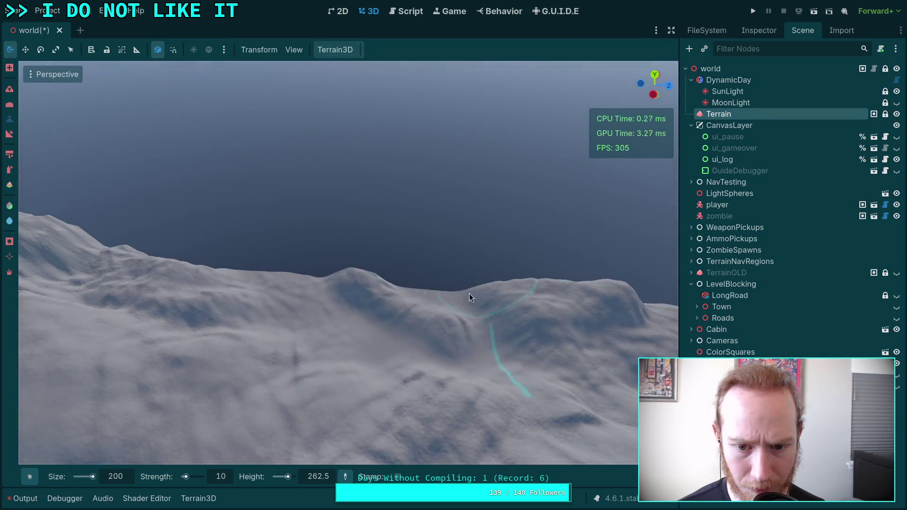
mouse_move(488, 288)
left_mouse_down()
mouse_move(472, 278)
mouse_move(431, 340)
mouse_move(509, 328)
mouse_move(441, 339)
left_mouse_up()
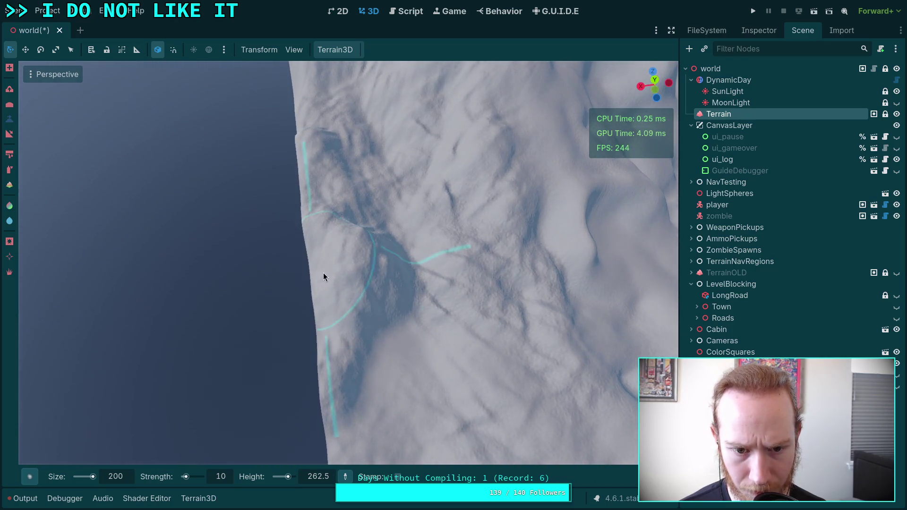
mouse_move(323, 277)
left_mouse_down()
mouse_move(307, 259)
mouse_move(332, 252)
mouse_move(327, 296)
left_mouse_up()
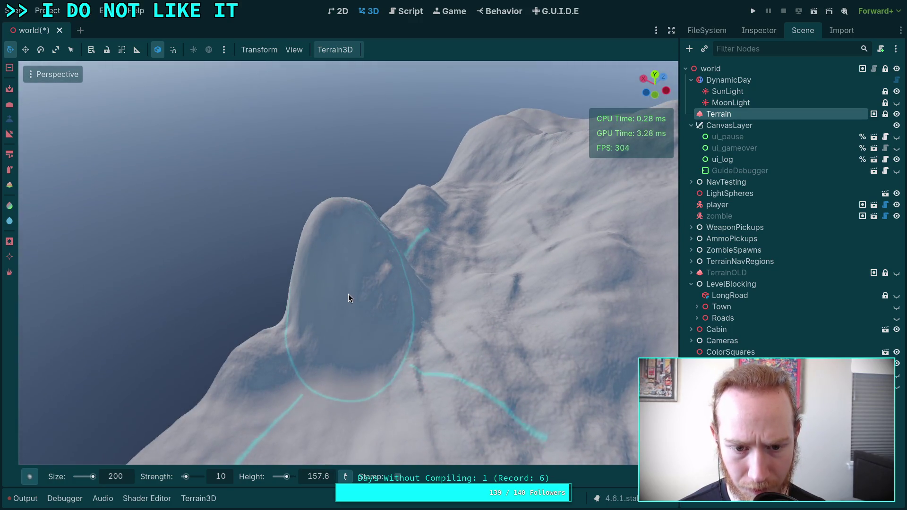
mouse_move(348, 293)
left_mouse_down()
mouse_move(350, 246)
mouse_move(352, 281)
mouse_move(345, 275)
mouse_move(327, 334)
mouse_move(372, 339)
mouse_move(354, 389)
mouse_move(316, 353)
left_mouse_up()
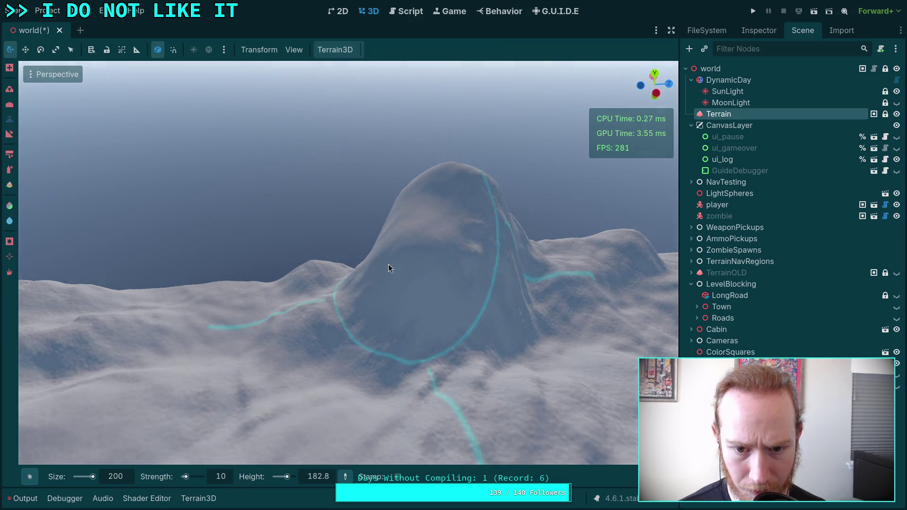
mouse_move(449, 199)
left_mouse_down()
mouse_move(459, 193)
mouse_move(456, 219)
left_mouse_up()
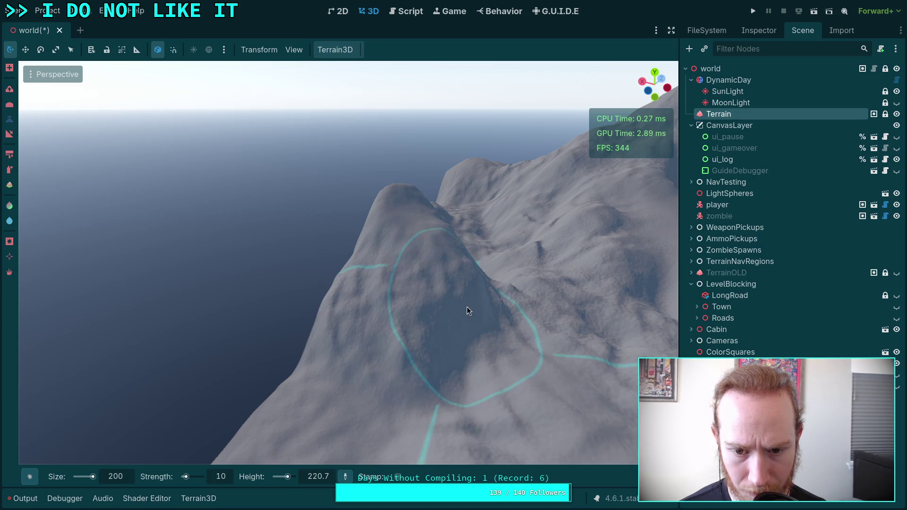
left_click_drag(467, 307, 316, 229)
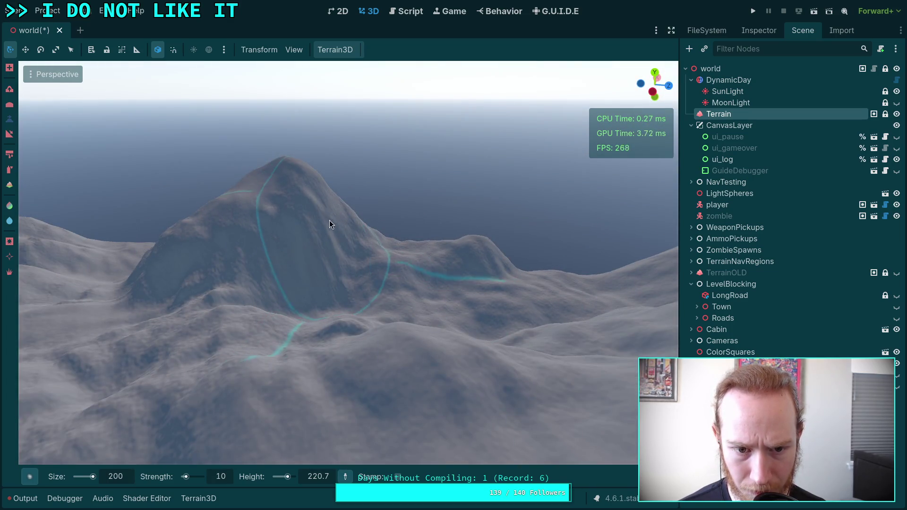
scroll(330, 220, "up", 2)
- Rework the mound with repeated brush passes, then zoom out to review it
mouse_move(342, 261)
left_mouse_down()
mouse_move(350, 291)
mouse_move(346, 250)
mouse_move(355, 294)
mouse_move(354, 168)
mouse_move(364, 248)
mouse_move(432, 293)
mouse_move(407, 317)
mouse_move(342, 321)
mouse_move(293, 311)
mouse_move(373, 301)
mouse_move(285, 285)
mouse_move(253, 319)
mouse_move(242, 292)
mouse_move(337, 216)
mouse_move(401, 265)
mouse_move(321, 198)
mouse_move(245, 224)
mouse_move(169, 309)
mouse_move(214, 302)
mouse_move(331, 315)
mouse_move(279, 333)
mouse_move(281, 402)
mouse_move(369, 357)
left_mouse_up()
scroll(371, 357, "down", 5)
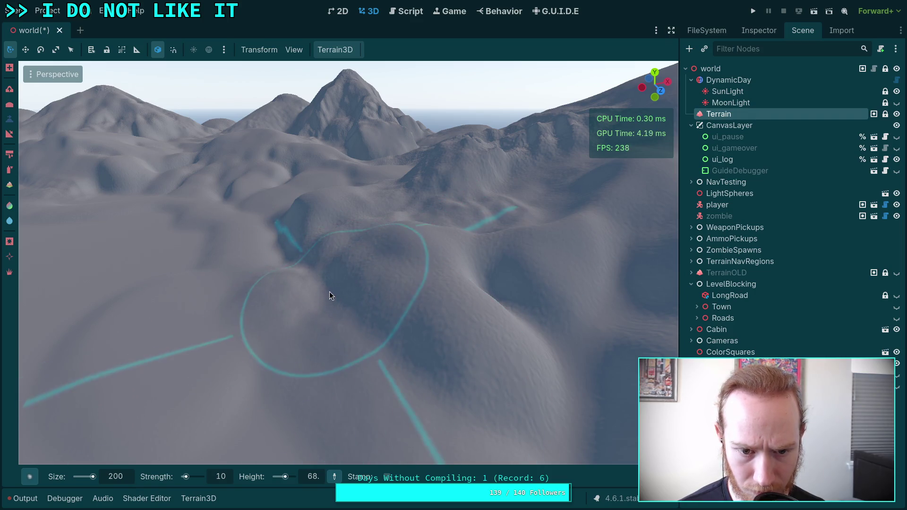
- Move to the mountain's lower slope and brush over it to smooth out the bumps
scroll(291, 243, "up", 3)
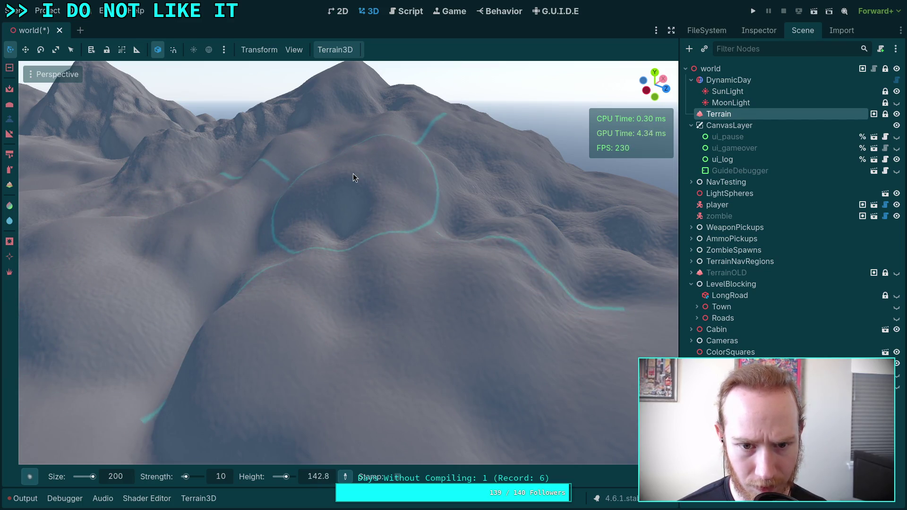
scroll(395, 272, "up", 5)
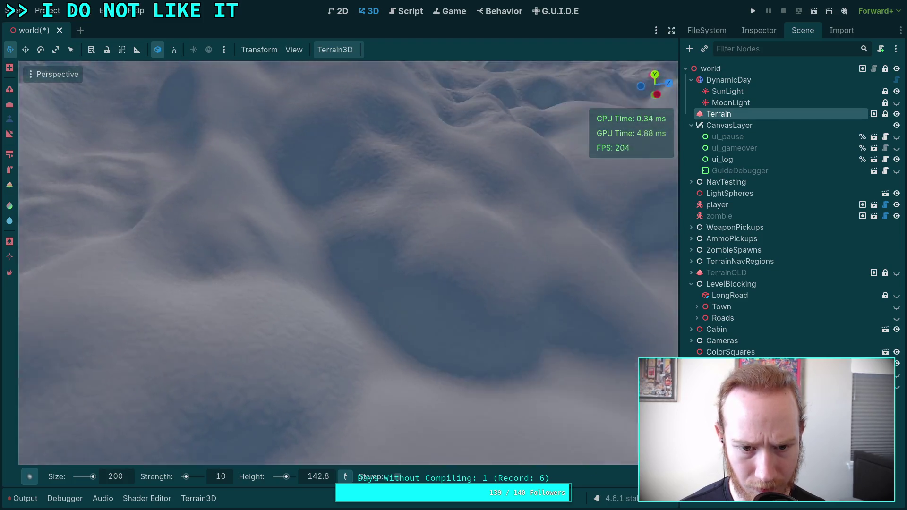
mouse_move(465, 224)
left_mouse_down()
mouse_move(436, 290)
mouse_move(481, 305)
mouse_move(362, 202)
mouse_move(318, 139)
mouse_move(324, 174)
left_mouse_up()
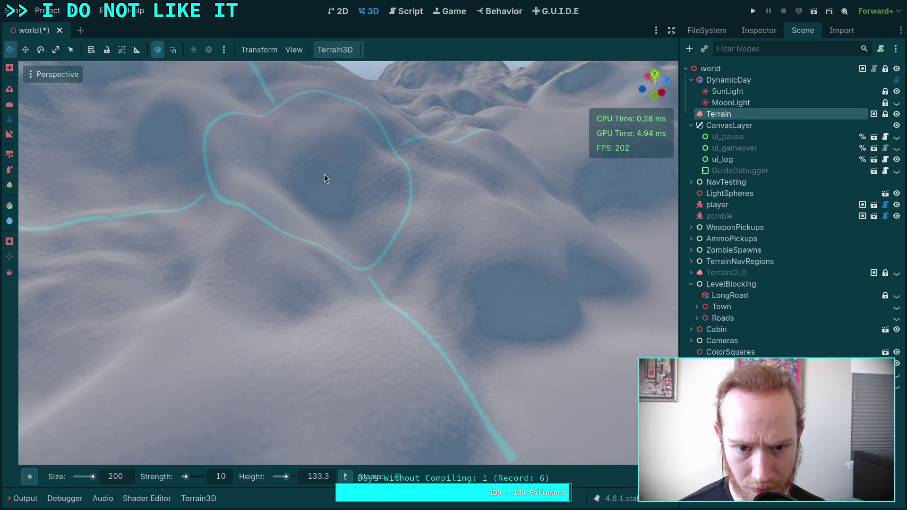
scroll(361, 210, "down", 5)
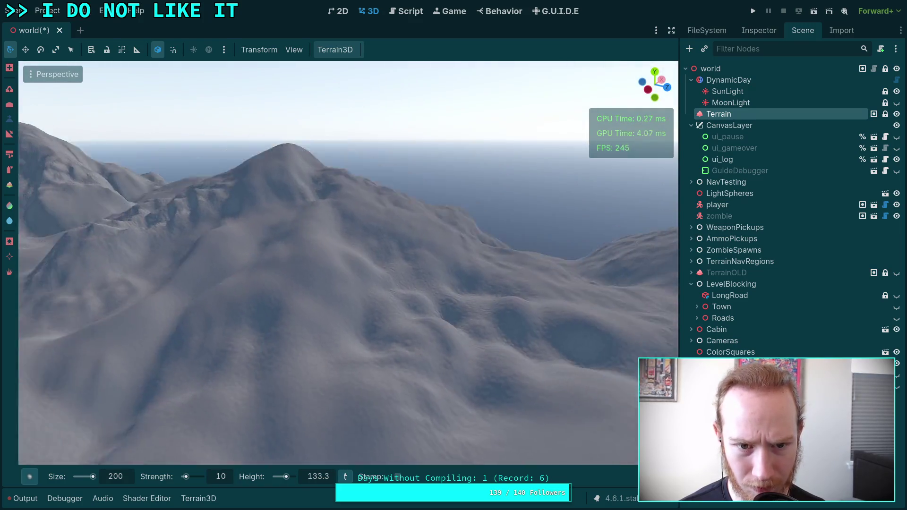
scroll(412, 253, "up", 5)
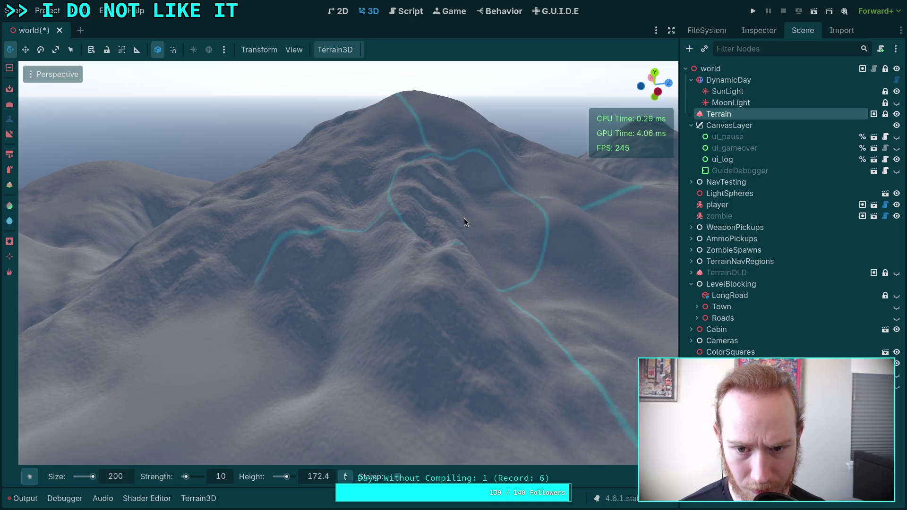
scroll(464, 262, "up", 5)
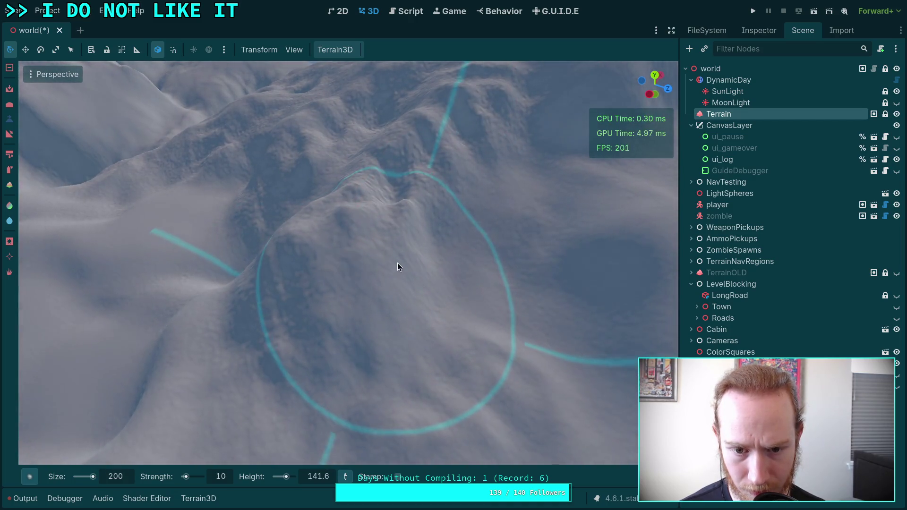
mouse_move(267, 314)
left_mouse_down()
mouse_move(327, 267)
mouse_move(452, 280)
left_mouse_up()
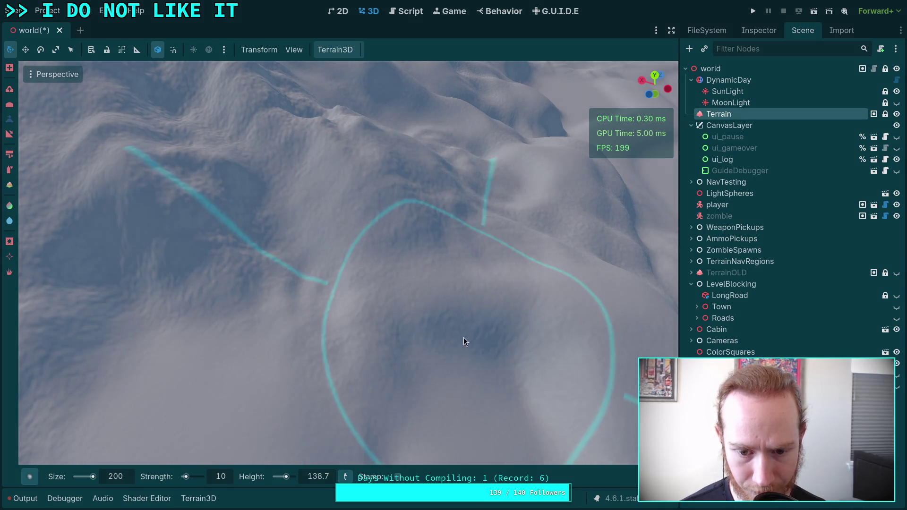
left_click_drag(160, 351, 160, 307)
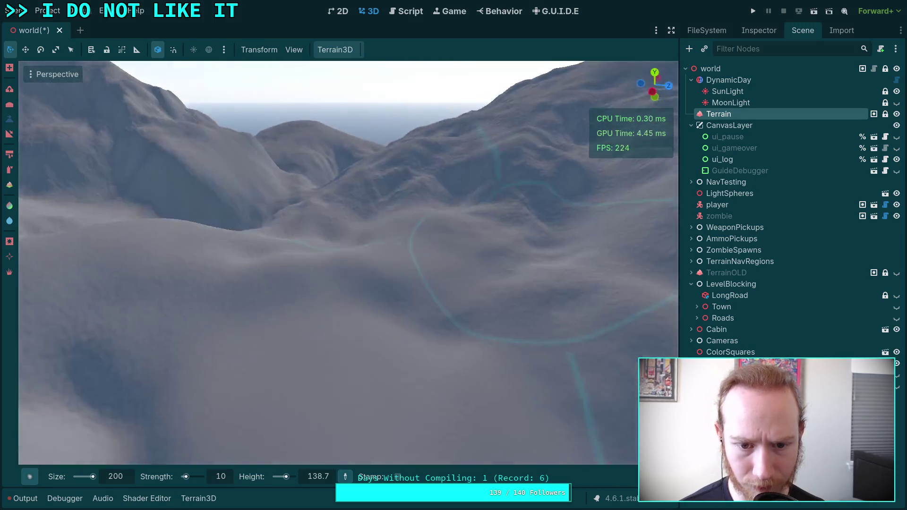
mouse_move(334, 305)
left_mouse_down()
mouse_move(334, 249)
mouse_move(359, 344)
mouse_move(432, 286)
mouse_move(356, 310)
mouse_move(303, 366)
mouse_move(293, 274)
mouse_move(265, 209)
mouse_move(265, 183)
mouse_move(247, 245)
mouse_move(268, 297)
left_mouse_up()
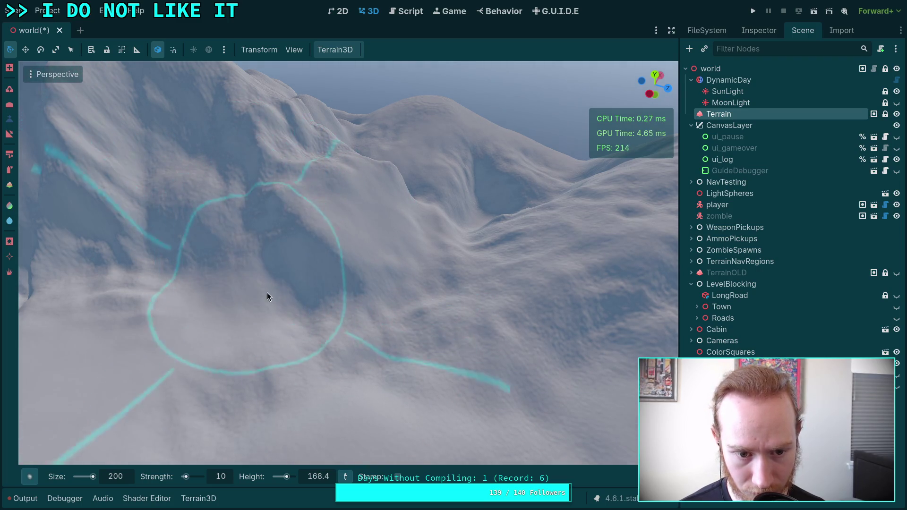
scroll(305, 293, "down", 5)
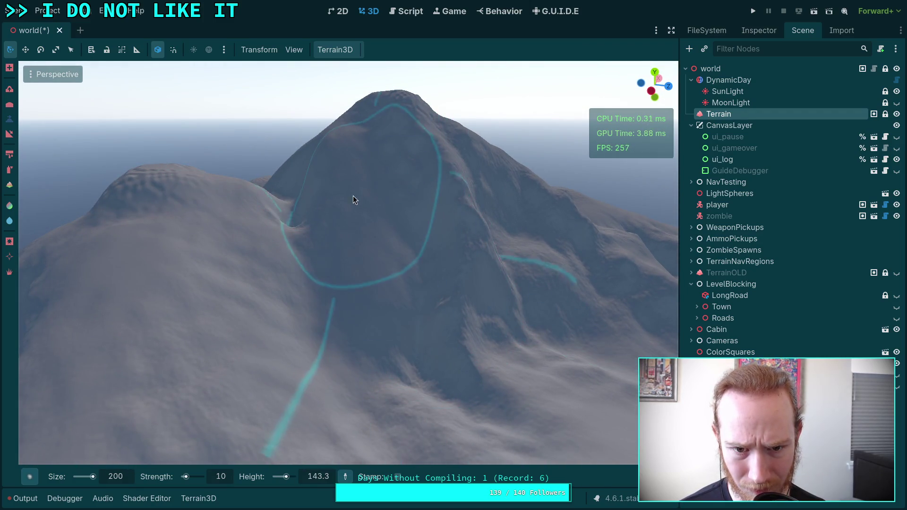
- Brush along the slope toward the ridge and reshape the flank, leaving the brush target height at 183.3
left_click(353, 286)
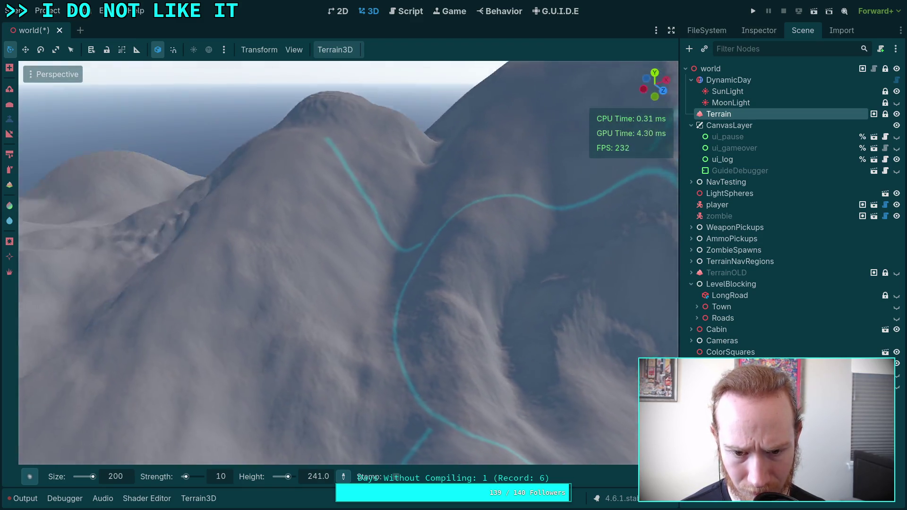
left_click(398, 214, "ctrl")
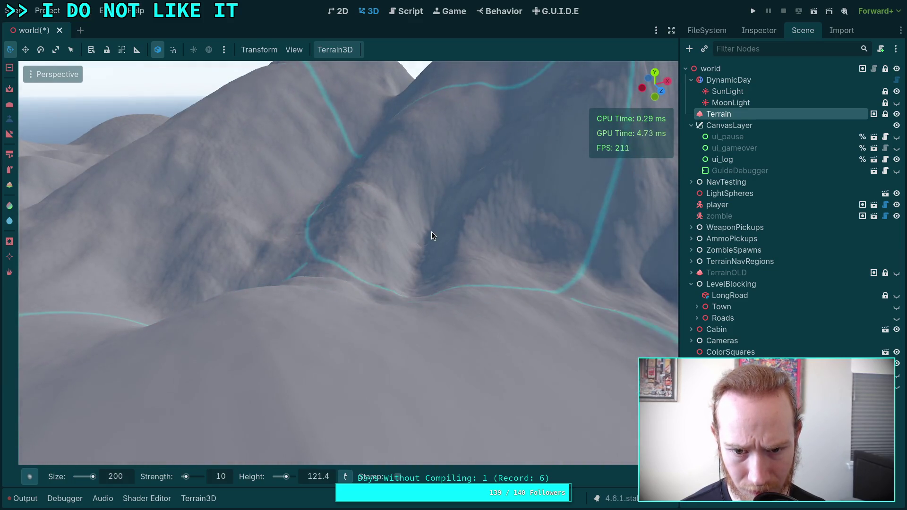
left_click(398, 190, "ctrl")
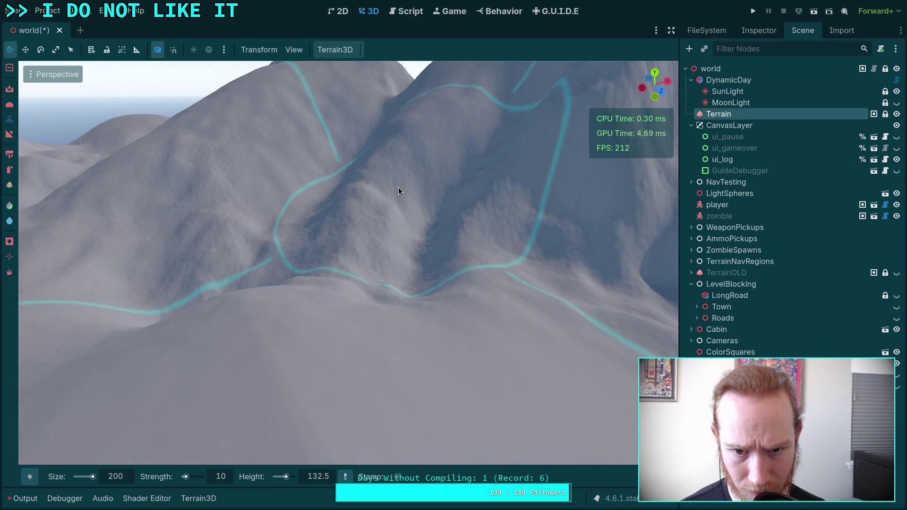
mouse_move(399, 190)
left_mouse_down()
mouse_move(362, 240)
mouse_move(444, 155)
mouse_move(524, 143)
left_mouse_up()
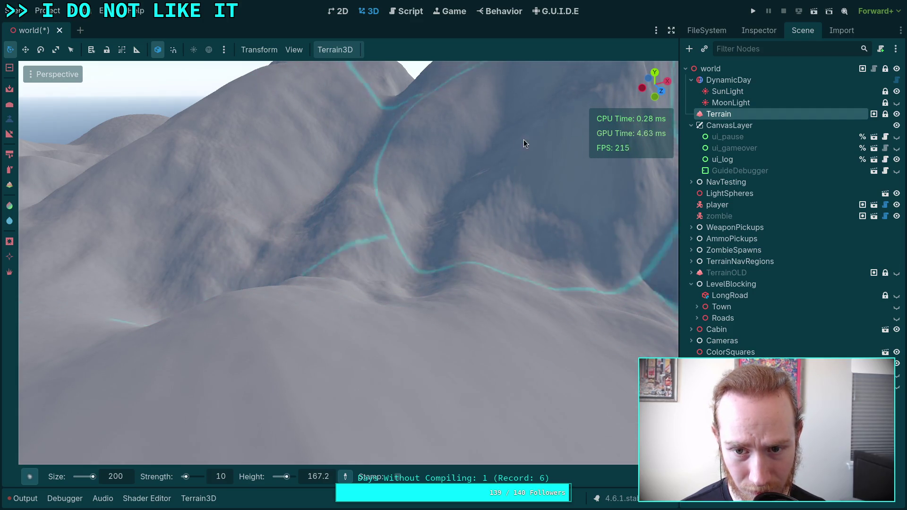
left_click_drag(545, 194, 466, 212)
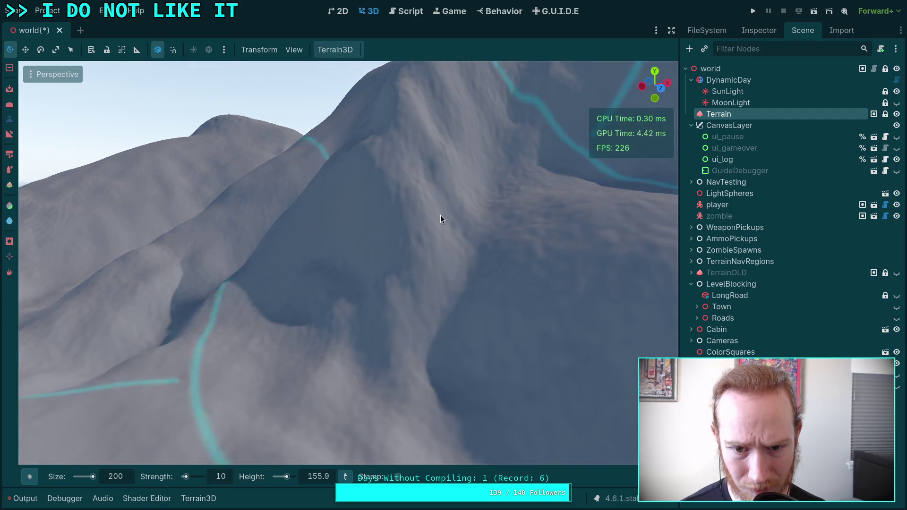
scroll(520, 250, "down", 3)
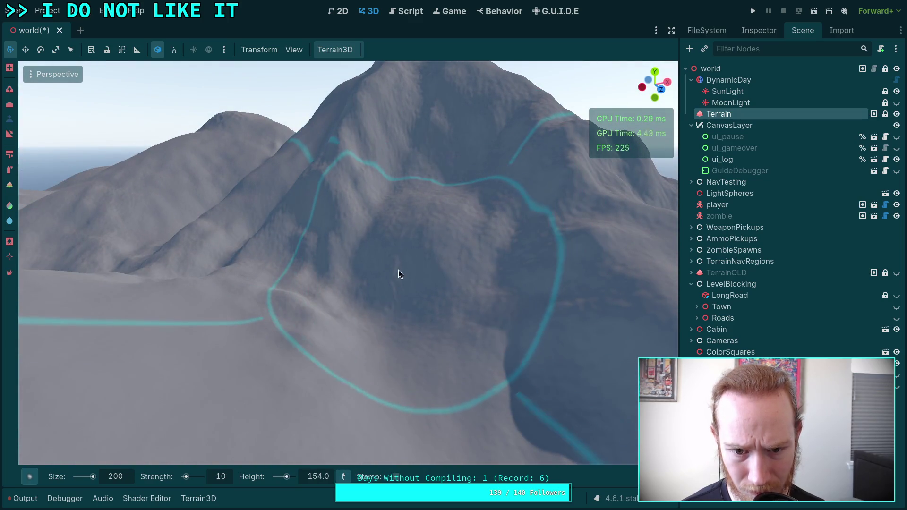
mouse_move(398, 274)
left_mouse_down()
mouse_move(355, 333)
mouse_move(463, 333)
left_mouse_up()
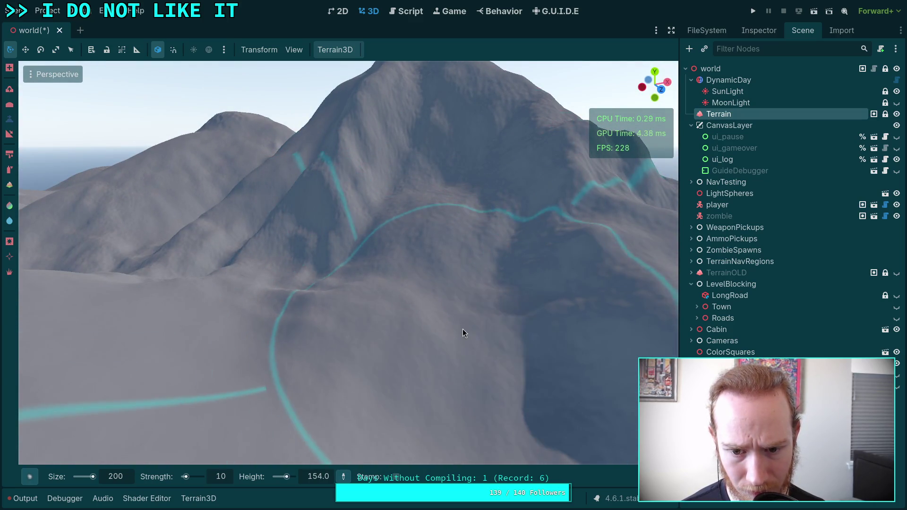
left_click_drag(419, 233, 384, 226)
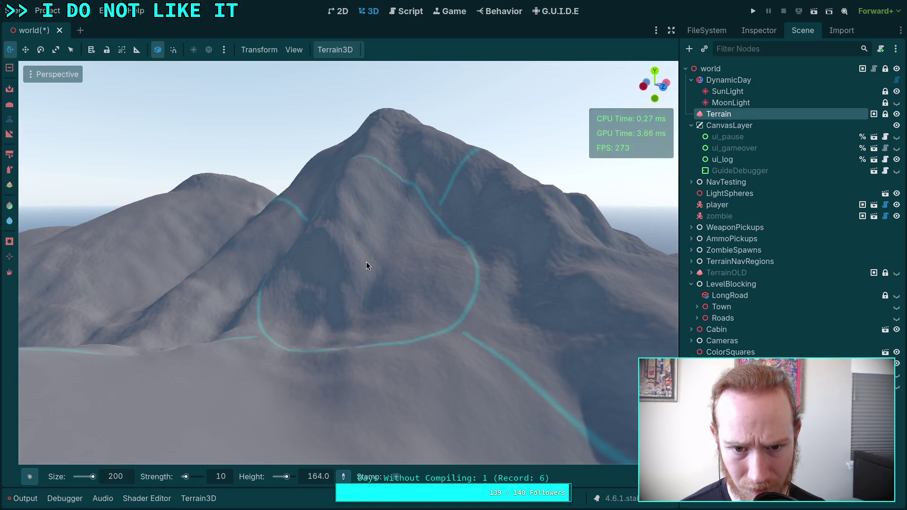
scroll(428, 264, "up", 5)
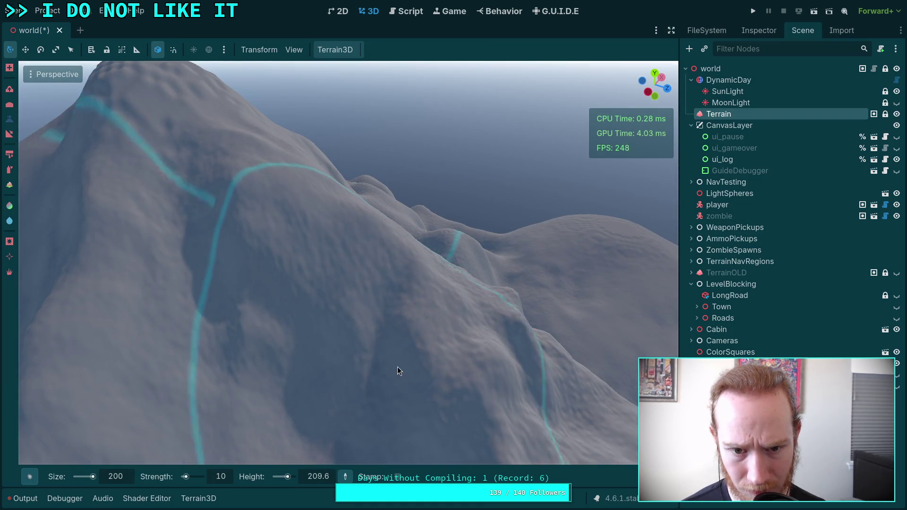
scroll(398, 367, "down", 5)
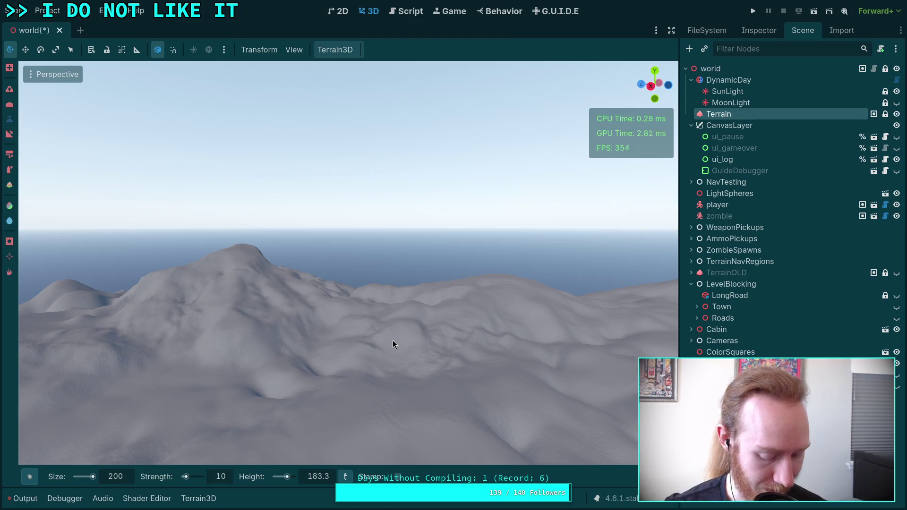
- Save the world scene, then fly through the trees and over the mountain peaks to inspect it
key("ctrl+s")
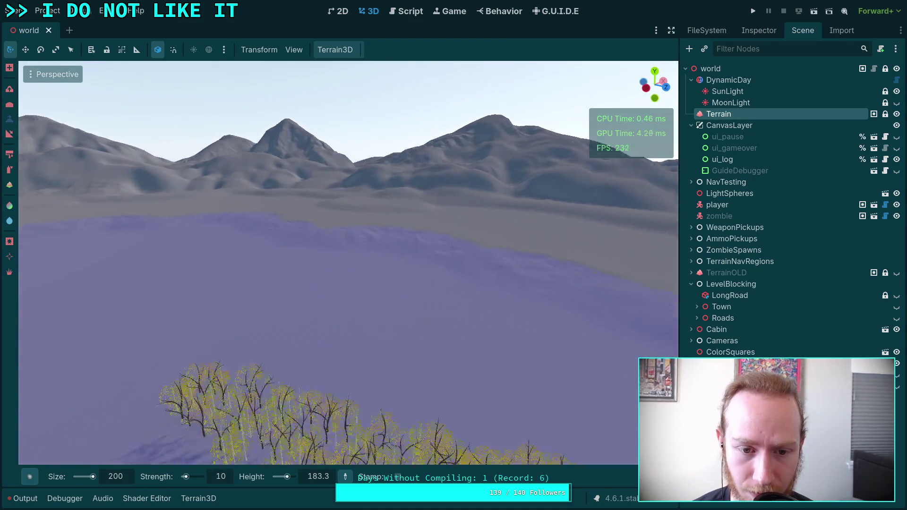
key("w")
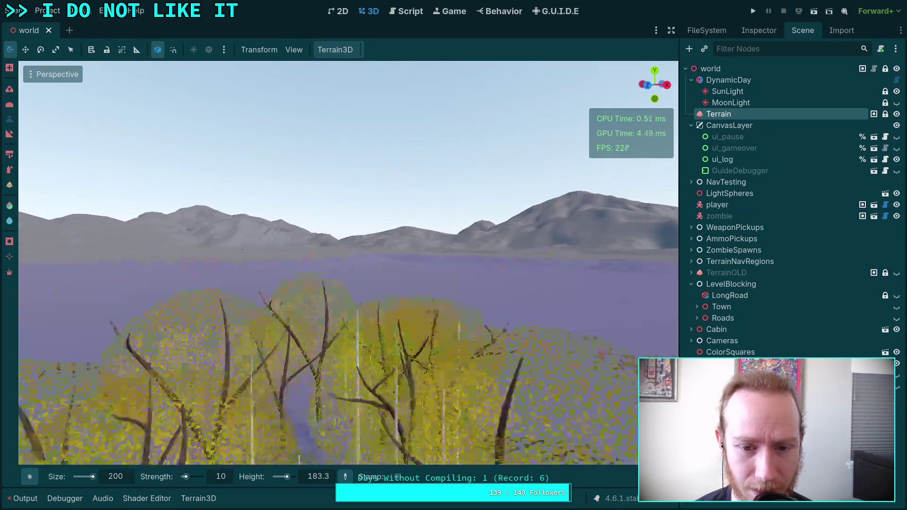
key("w")
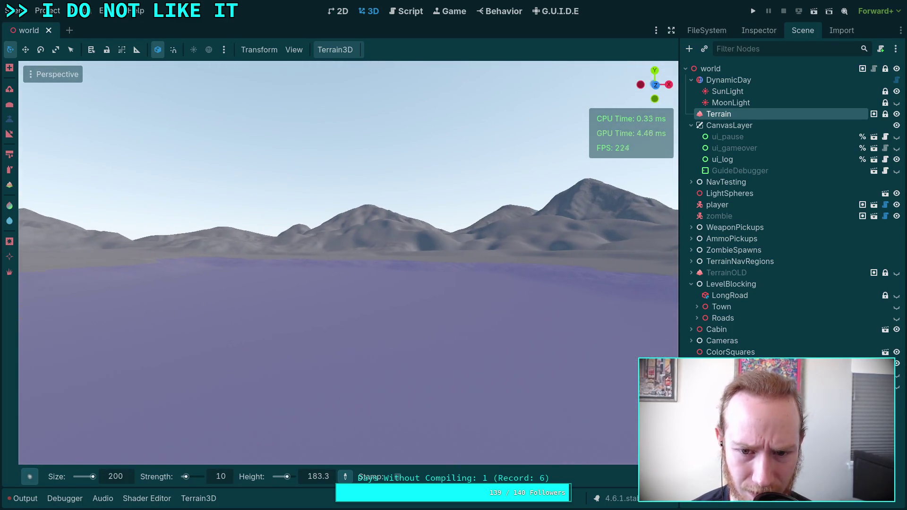
key("w")
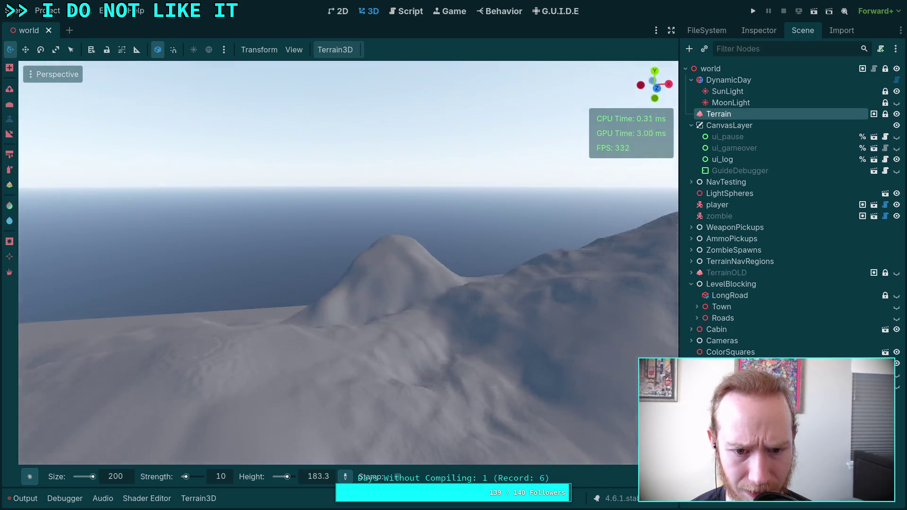
key("w")
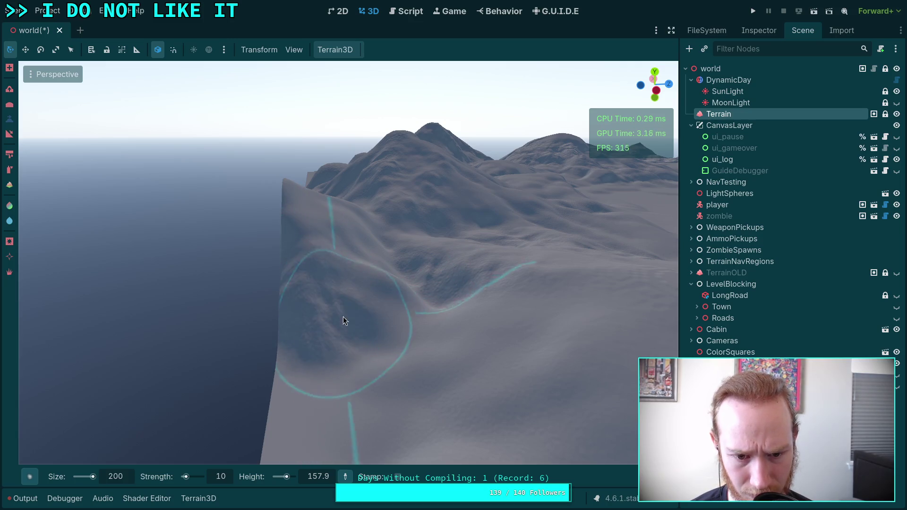
- Fly toward the mountain and raise its central valley and summit area, with brush target height 200.3
key("w")
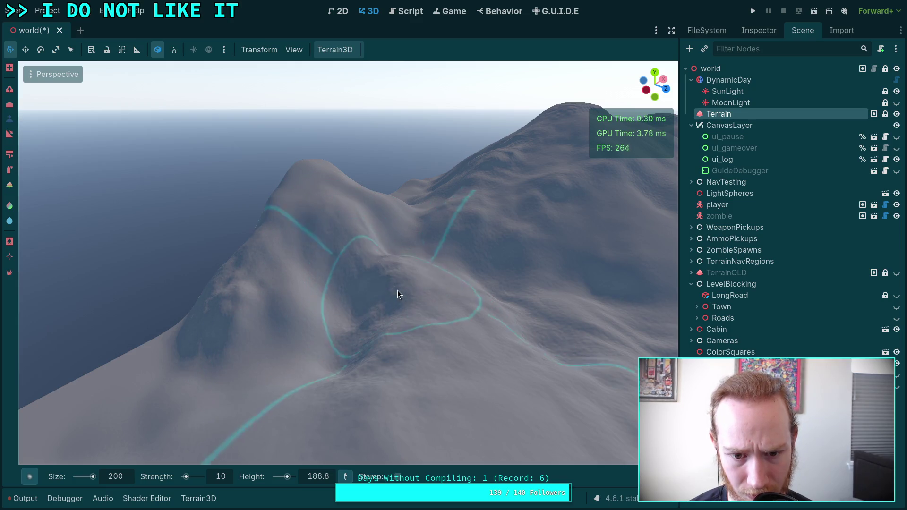
key("w")
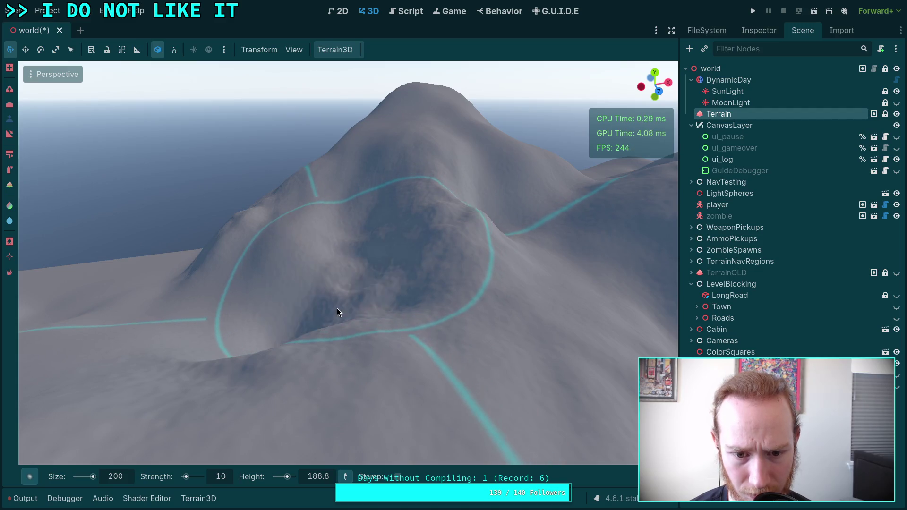
mouse_move(336, 308)
left_mouse_down()
mouse_move(371, 231)
mouse_move(339, 248)
left_mouse_up()
mouse_move(435, 245)
left_mouse_down()
mouse_move(440, 173)
mouse_move(419, 229)
mouse_move(381, 191)
mouse_move(451, 226)
mouse_move(435, 203)
mouse_move(415, 216)
left_mouse_up()
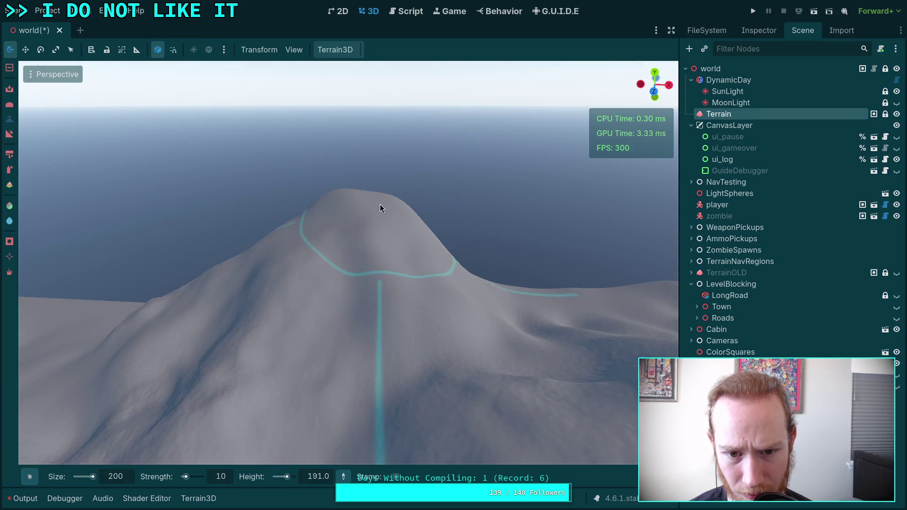
mouse_move(406, 304)
left_mouse_down()
mouse_move(429, 340)
mouse_move(364, 368)
mouse_move(330, 347)
mouse_move(503, 319)
mouse_move(363, 333)
mouse_move(359, 313)
left_mouse_up()
scroll(364, 333, "up", 3)
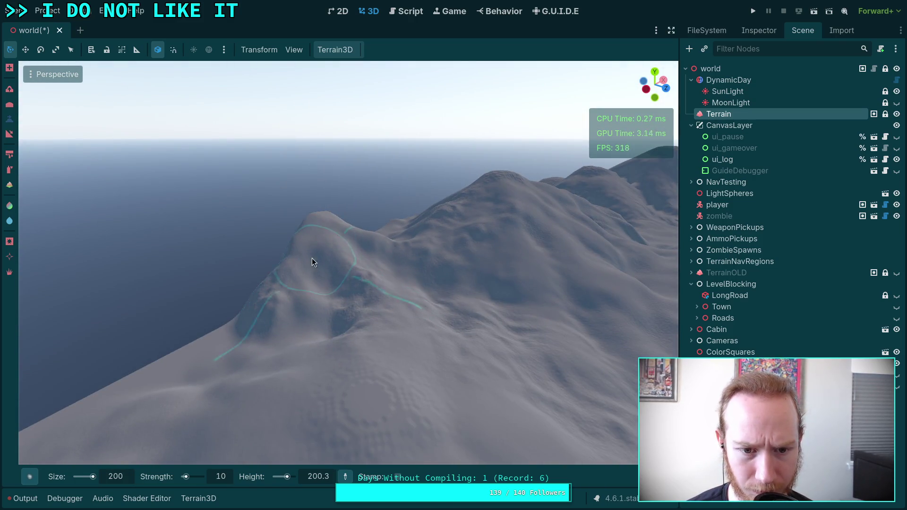
- Work around the snowy ridge above the sea and its hill slope, then pull back over the lake
left_click_drag(312, 257, 368, 260)
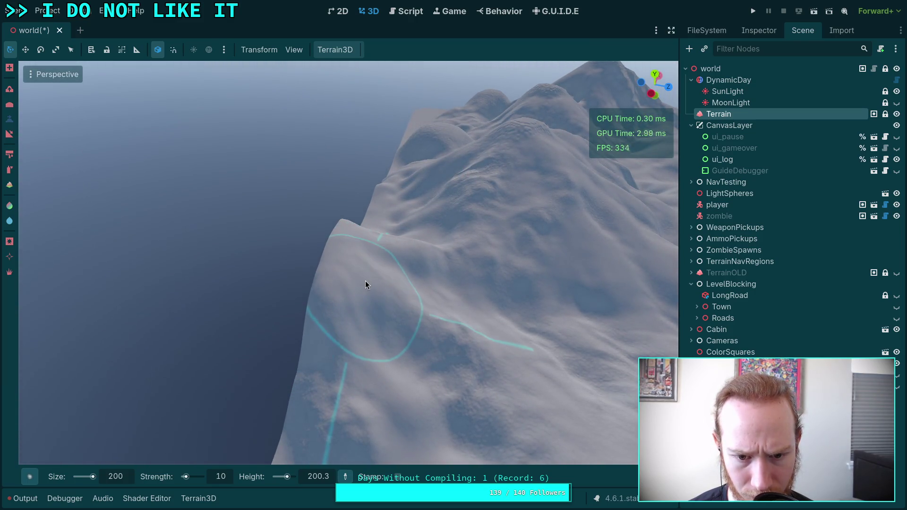
left_click_drag(376, 282, 316, 351)
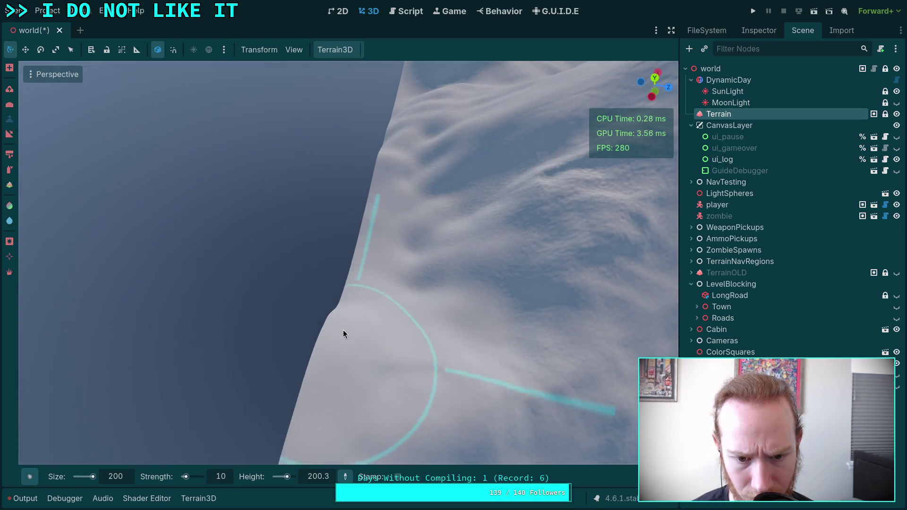
left_click_drag(370, 333, 370, 333)
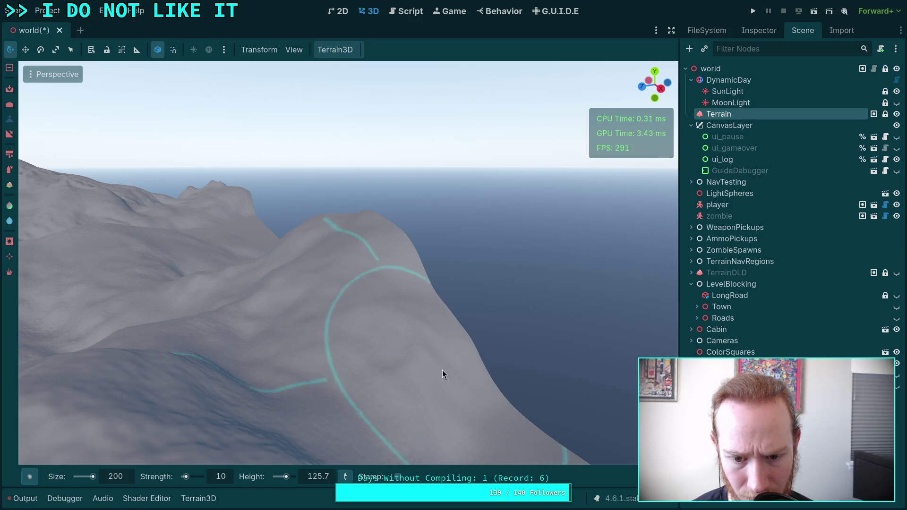
left_click_drag(414, 303, 423, 268)
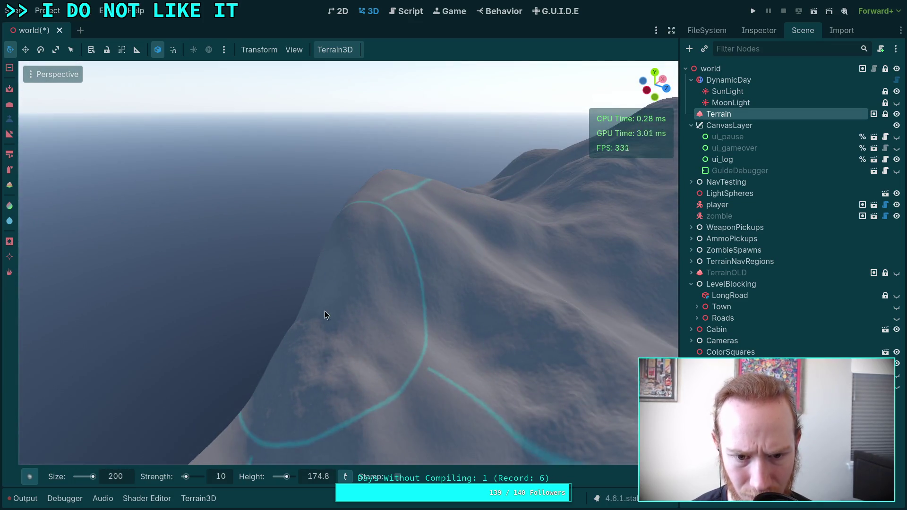
left_click_drag(325, 314, 320, 282)
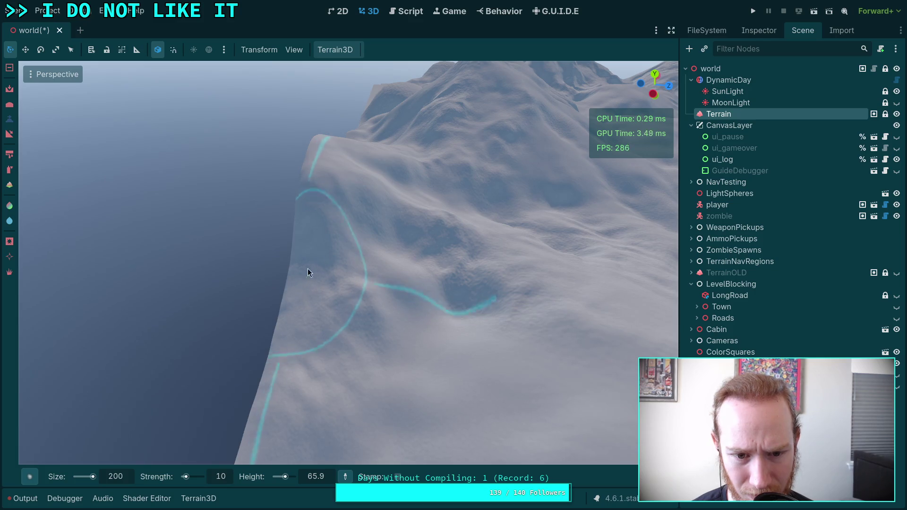
mouse_move(376, 276)
left_mouse_down()
mouse_move(381, 246)
mouse_move(392, 245)
left_mouse_up()
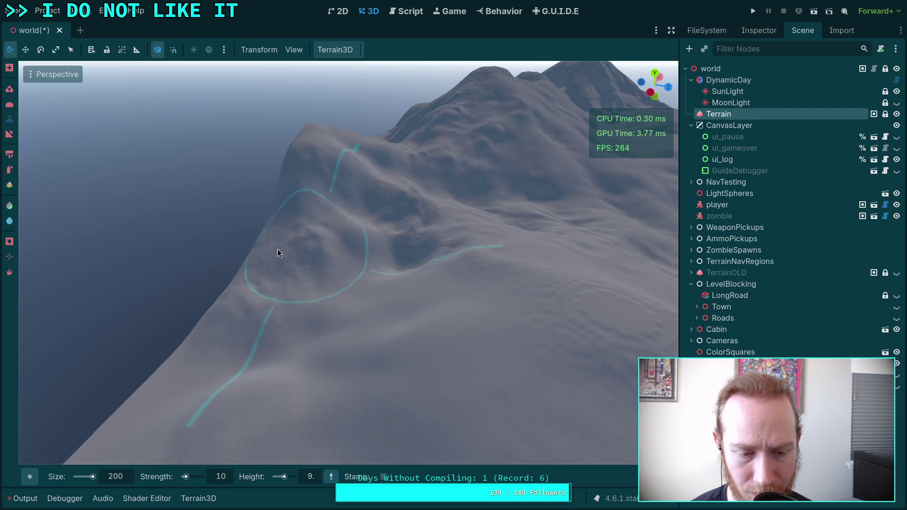
left_click_drag(277, 253, 285, 246)
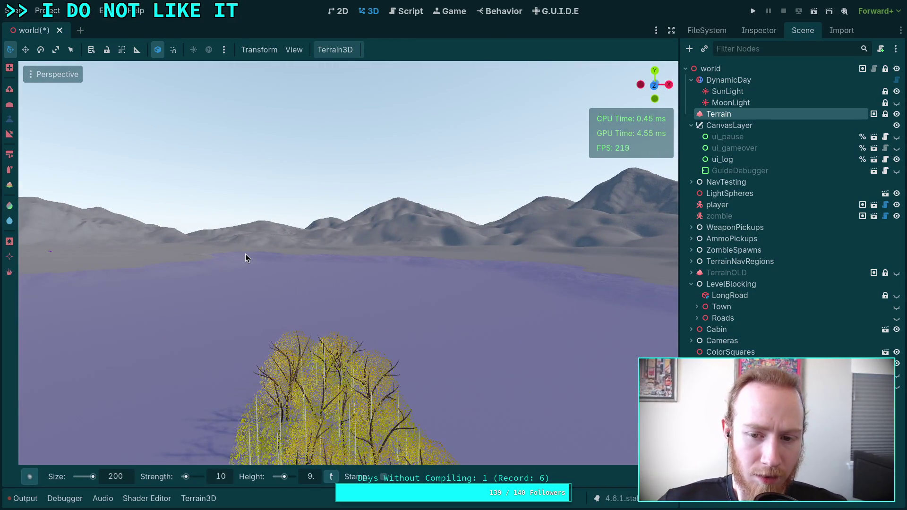
left_click_drag(246, 257, 236, 257)
key("w")
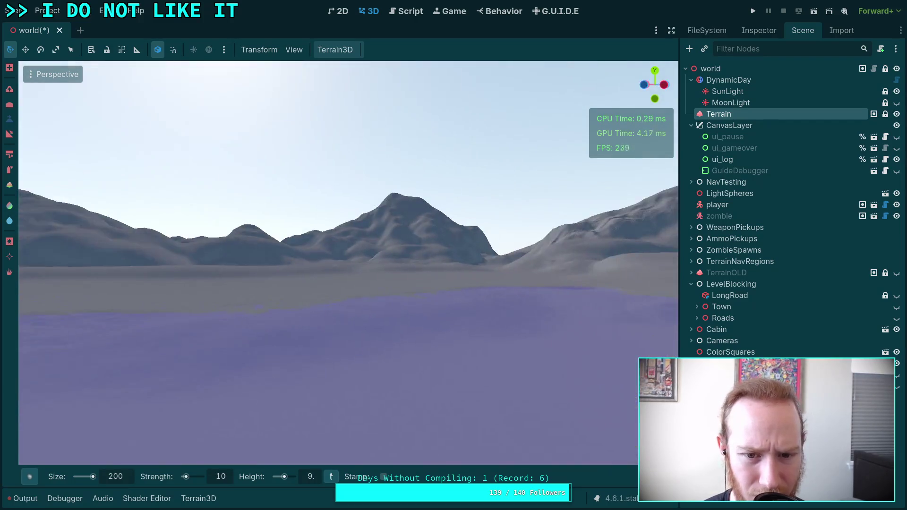
key("w")
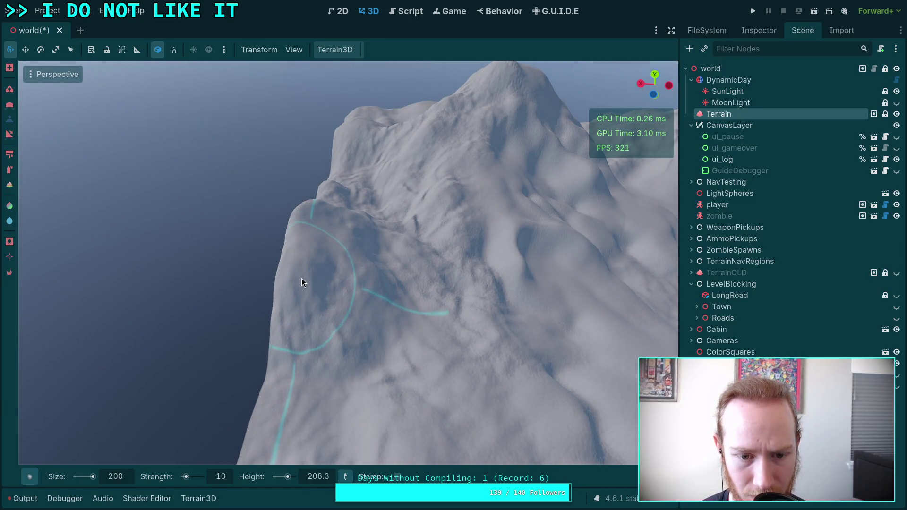
- Sculpt a series of strokes across the slope below the summit, with target height lowered to 105.5
mouse_move(321, 276)
left_mouse_down()
mouse_move(307, 254)
mouse_move(333, 264)
mouse_move(341, 256)
mouse_move(308, 267)
left_mouse_up()
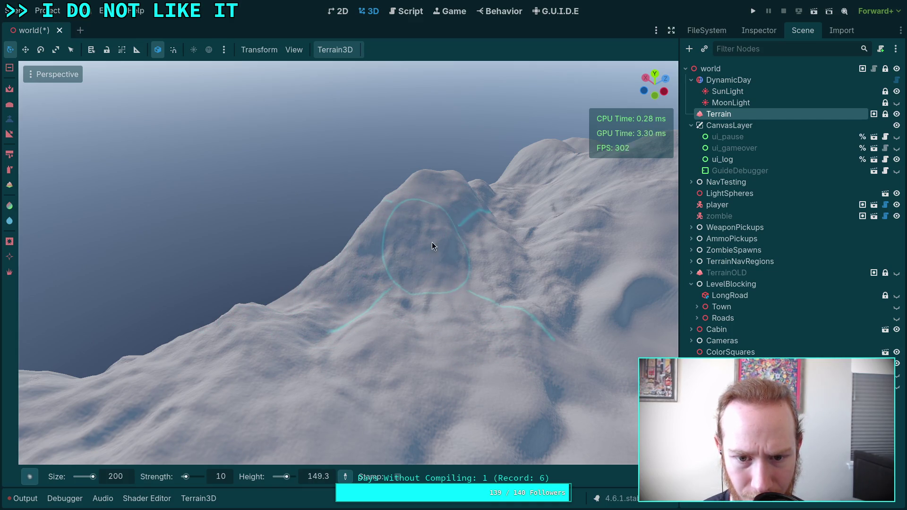
scroll(481, 251, "up", 3)
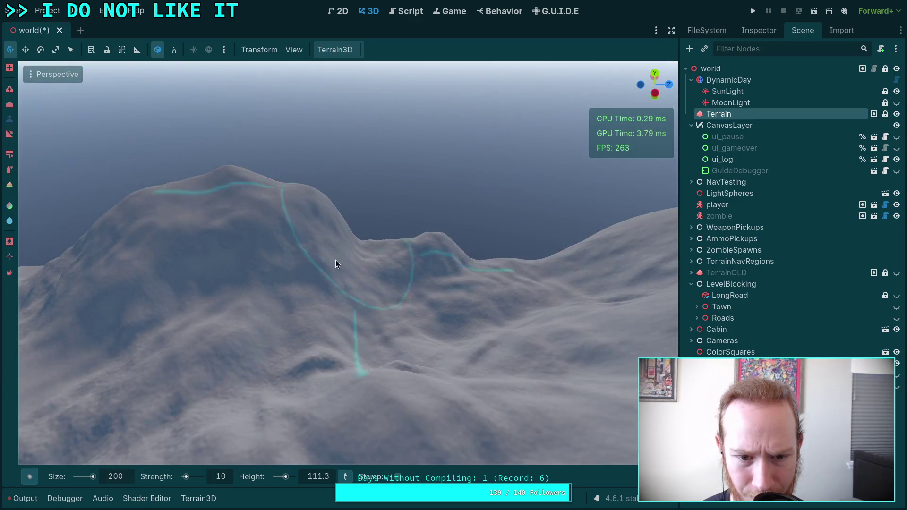
left_click_drag(370, 262, 362, 230)
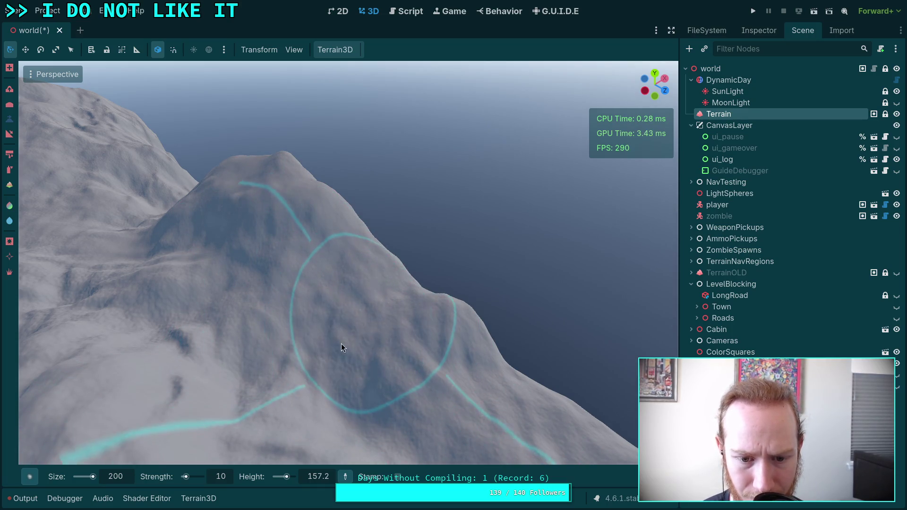
left_click_drag(341, 344, 346, 297)
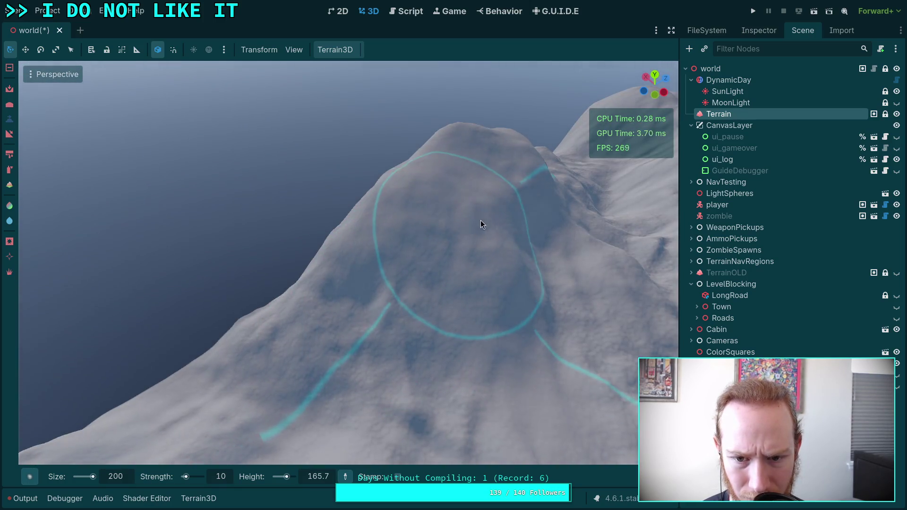
left_click(528, 244, "ctrl")
left_click(504, 284, "ctrl")
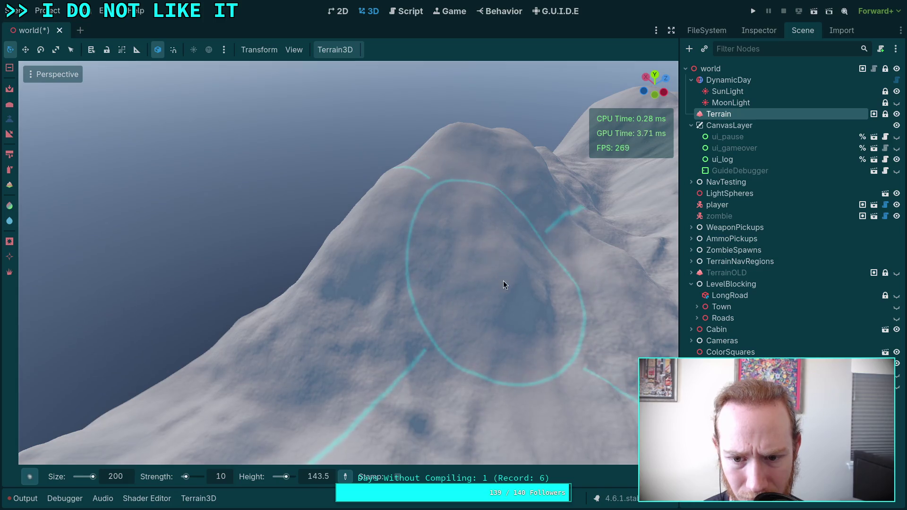
left_click(463, 334, "ctrl")
left_click(567, 349, "ctrl")
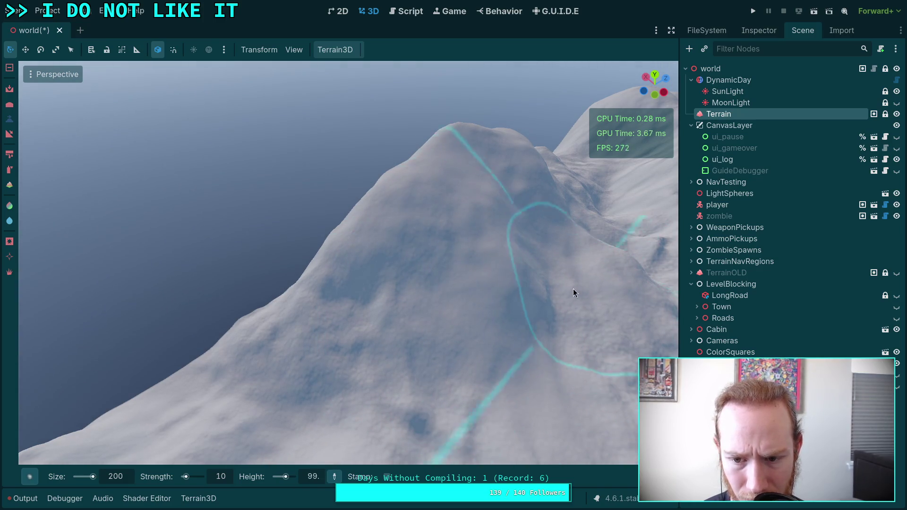
left_click(538, 303, "ctrl")
left_click(520, 321, "ctrl")
left_click_drag(520, 322, 520, 322)
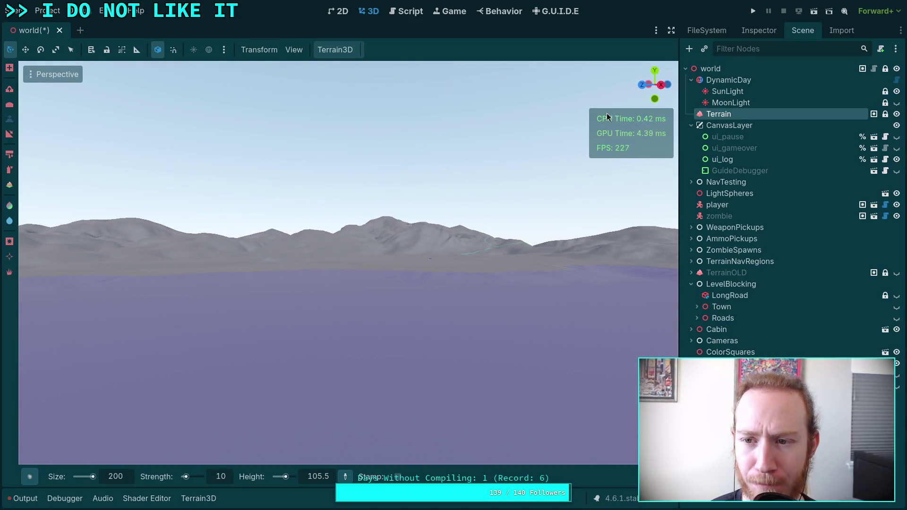
- Set DynamicDay's Initial Time to 0.67268 (about 16:08) and save the world scene
left_click(728, 80)
left_click(759, 31)
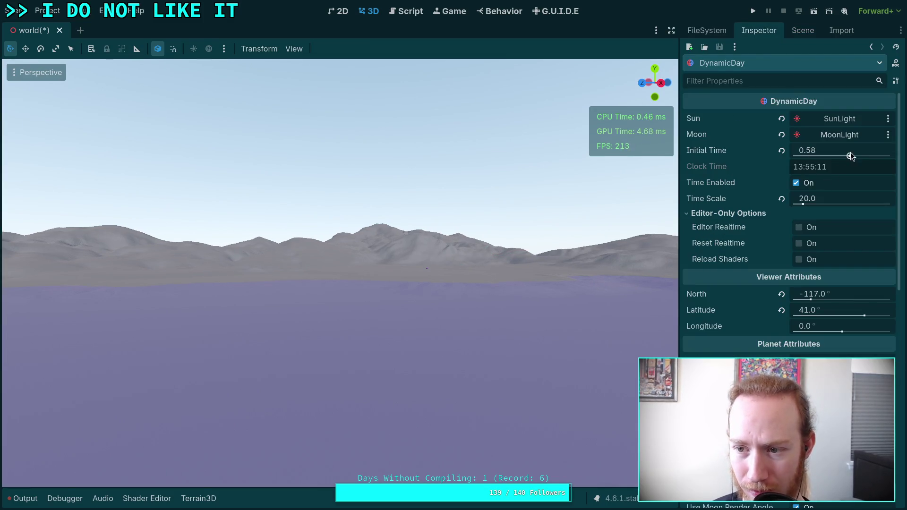
left_click_drag(849, 156, 826, 154)
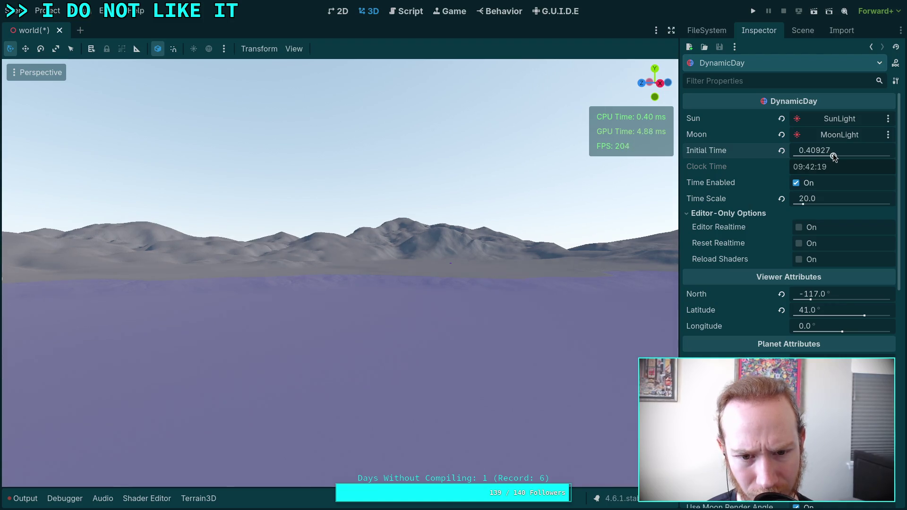
left_click_drag(833, 155, 858, 152)
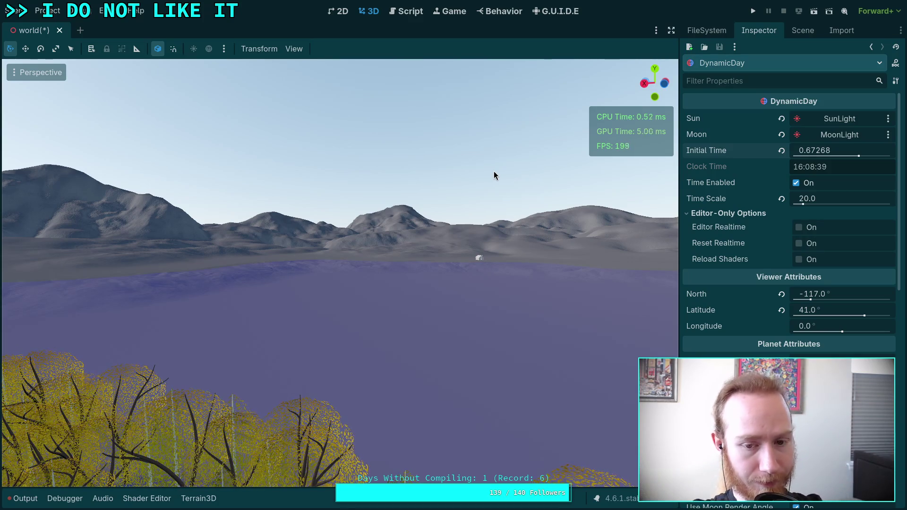
key("ctrl+s")
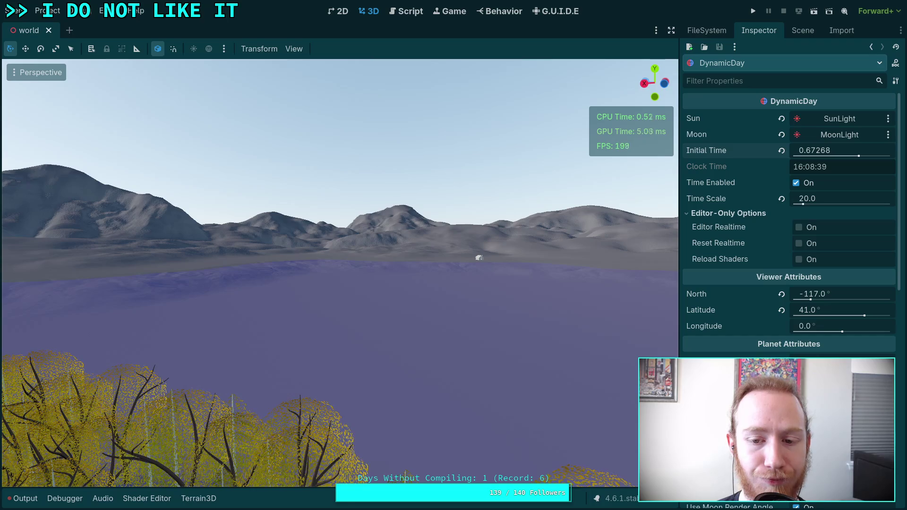
- Fly around to view the mountain range, ocean horizon and lakeside tree grove in the afternoon light
key("w")
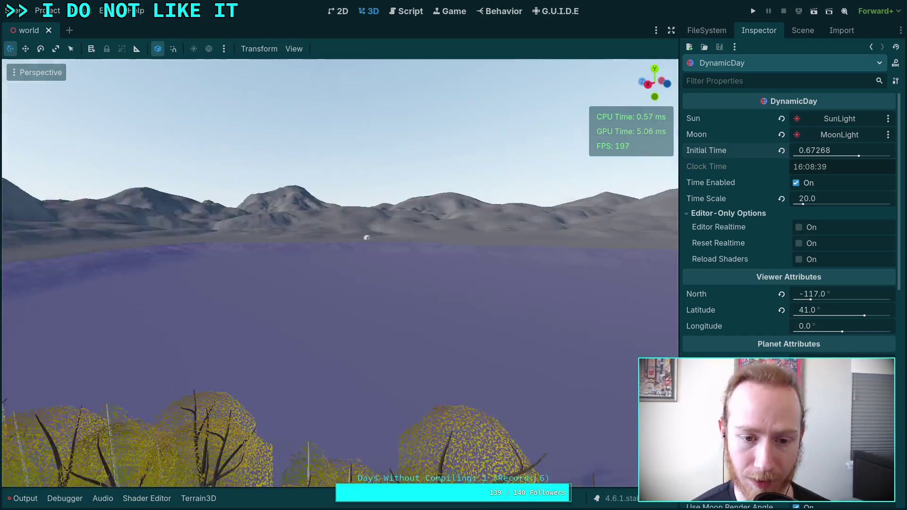
key("w")
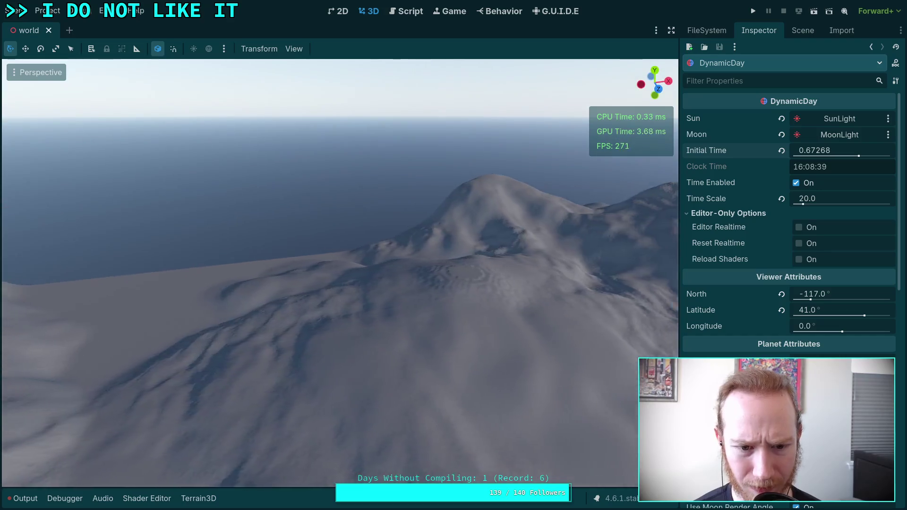
key("w")
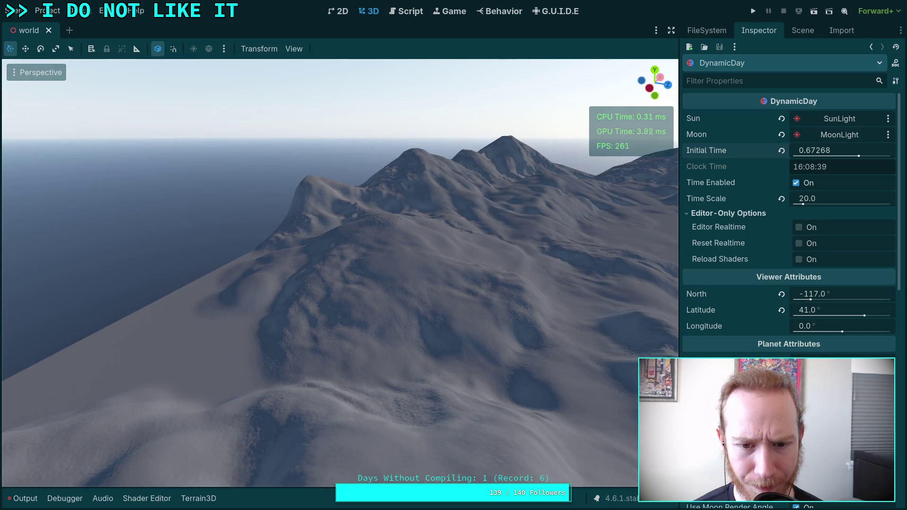
key("w")
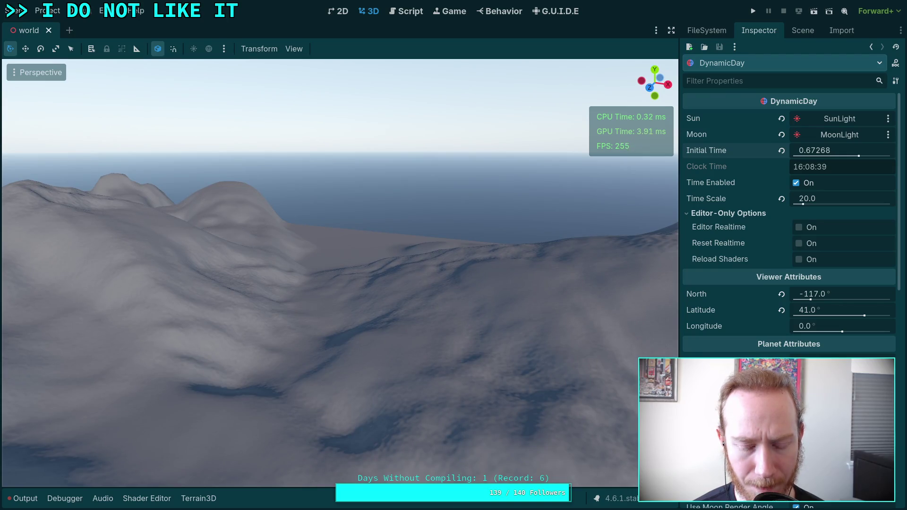
key("w")
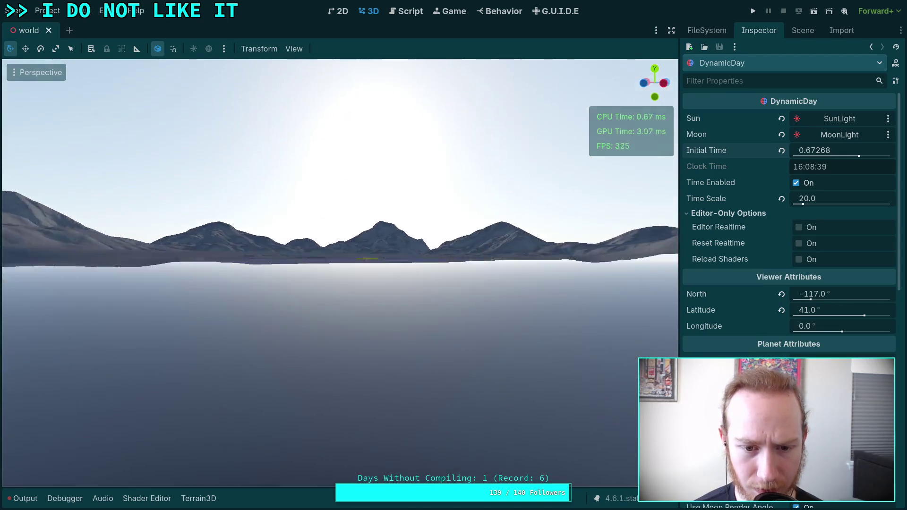
key("w")
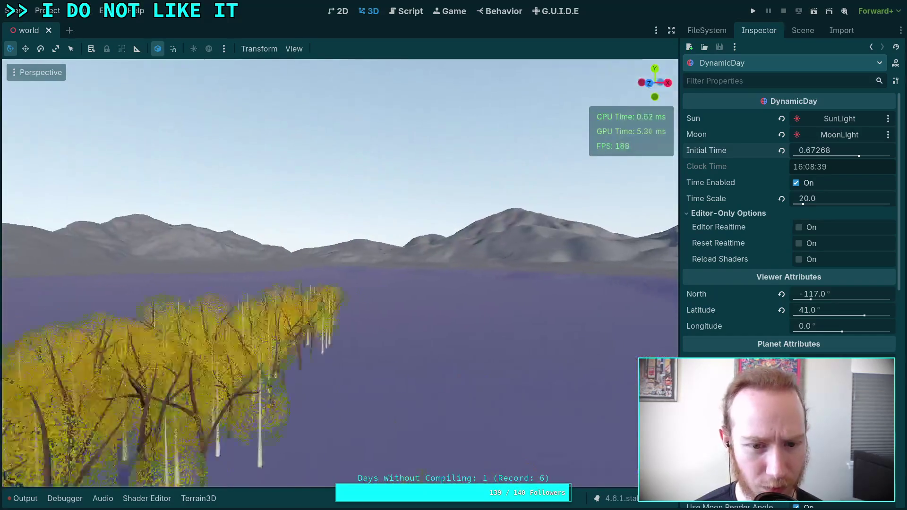
key("w")
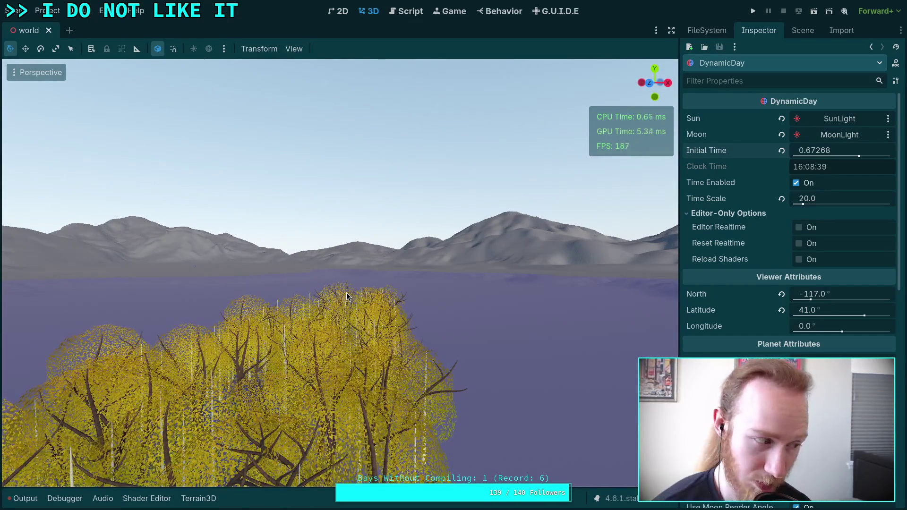
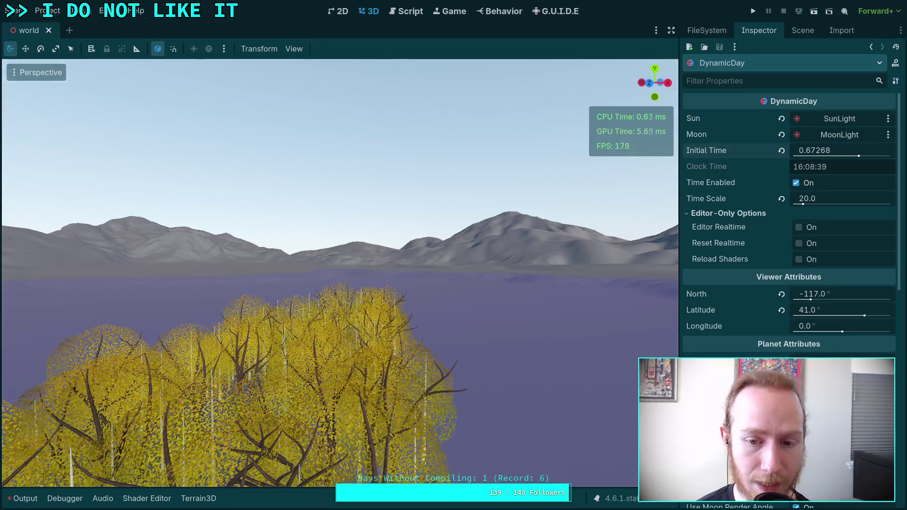
- Fly the view over the snowy terrain and lake toward the large central mountain
left_click_drag(340, 264, 238, 255)
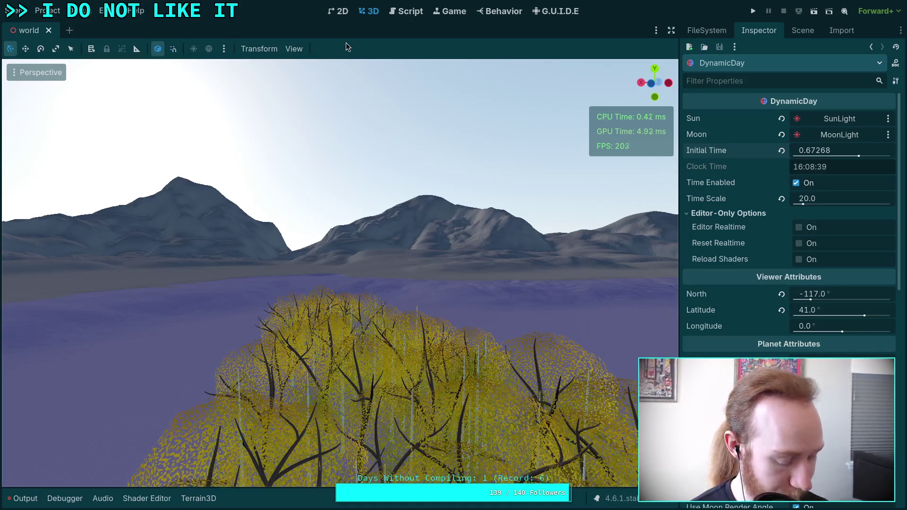
key("w")
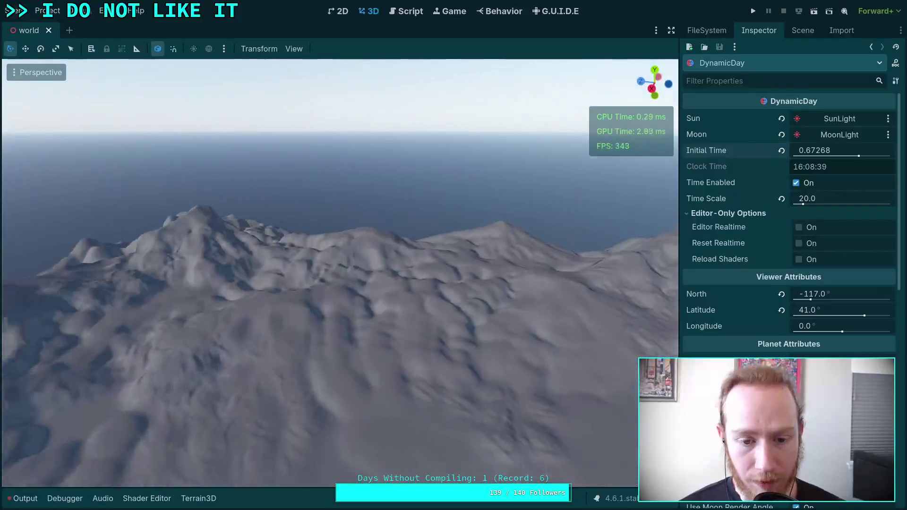
key("w")
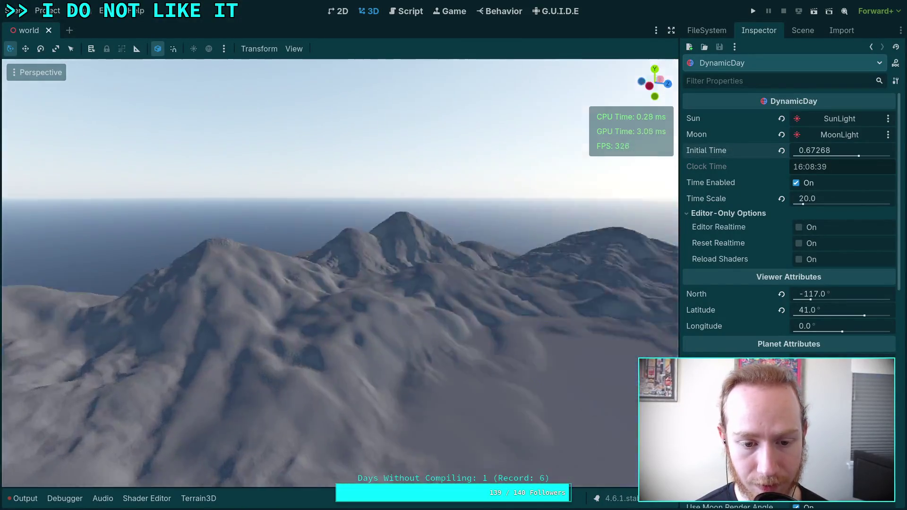
key("w")
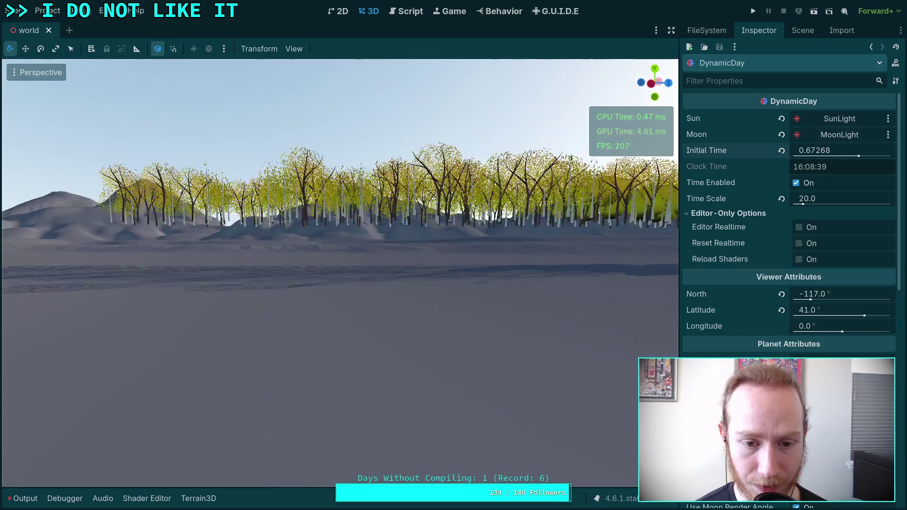
key("w")
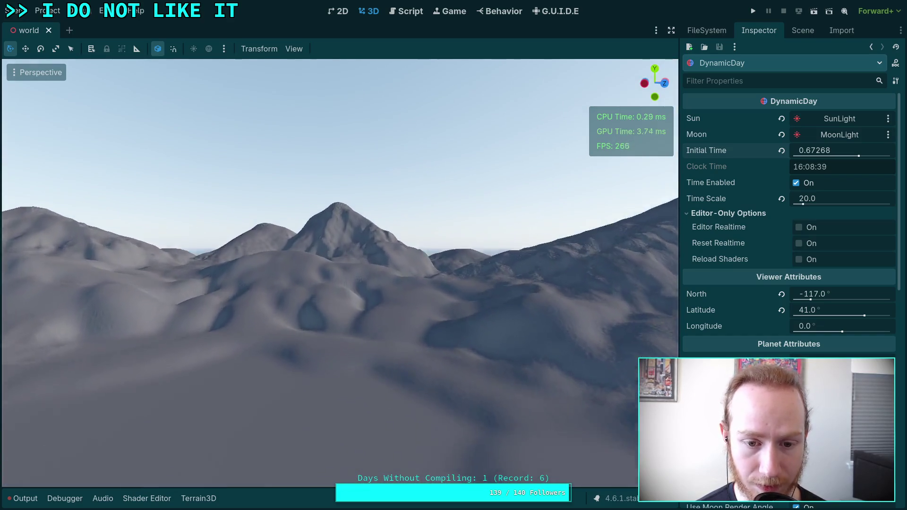
key("w")
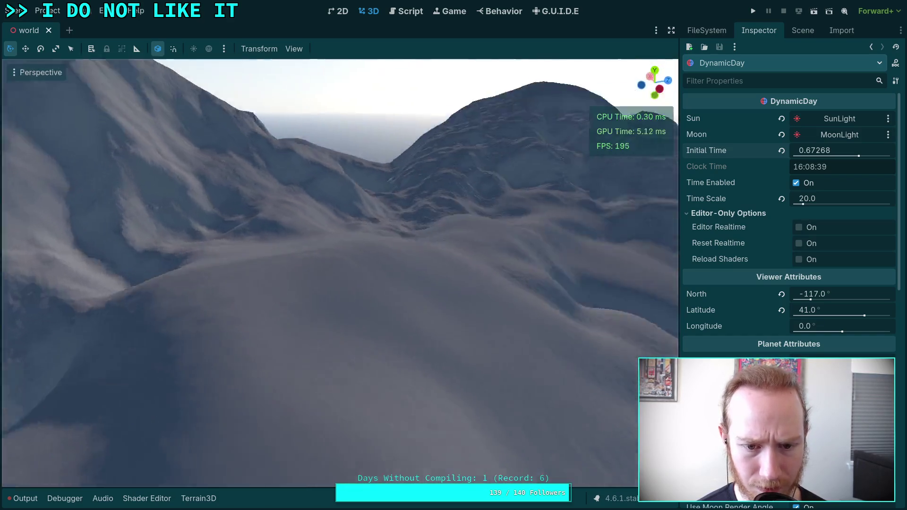
key("w")
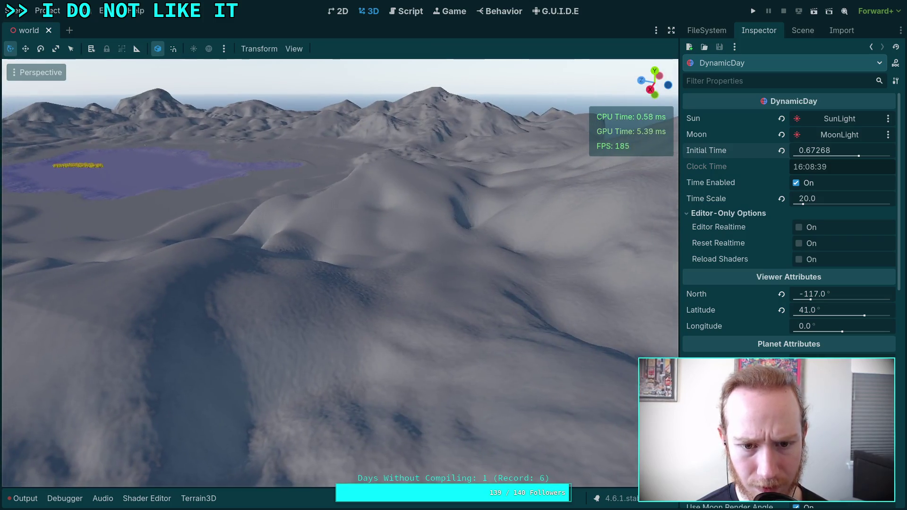
key("w")
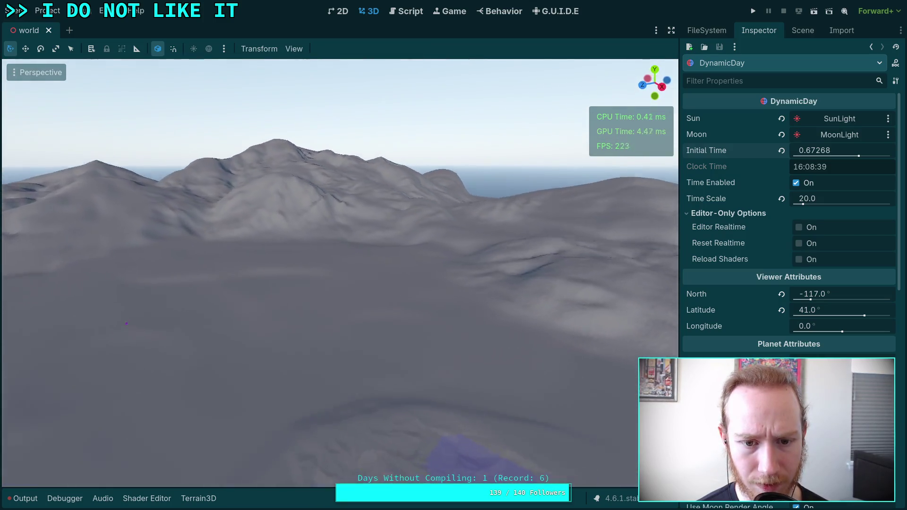
key("w")
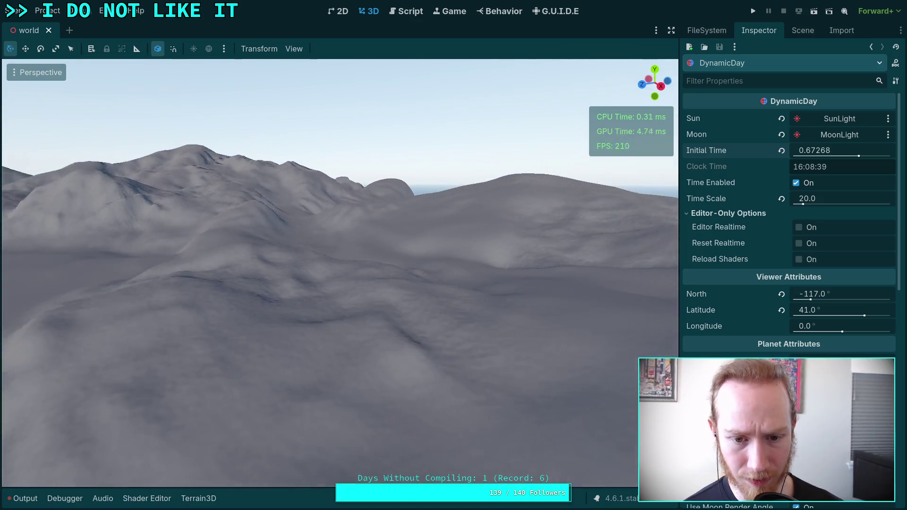
- Fly low over the nearer hills toward the purple lake, ending on a close mountain view
key("w")
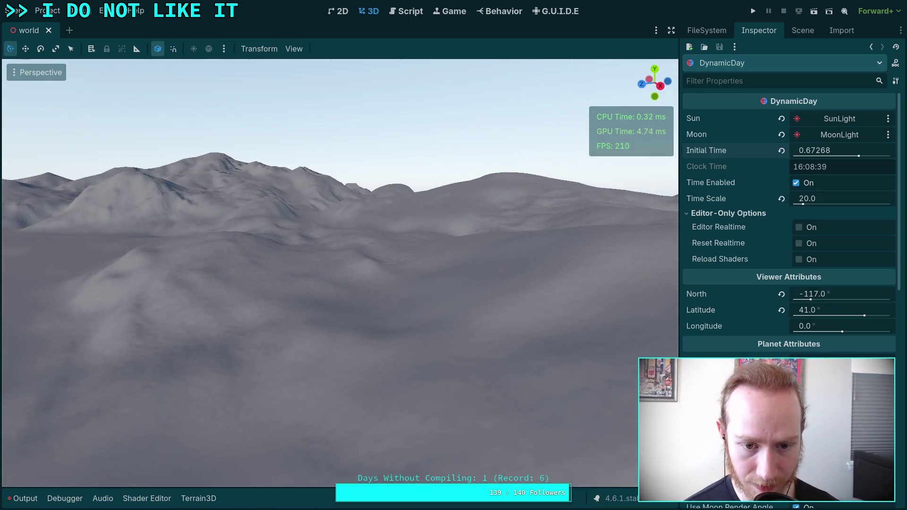
key("w")
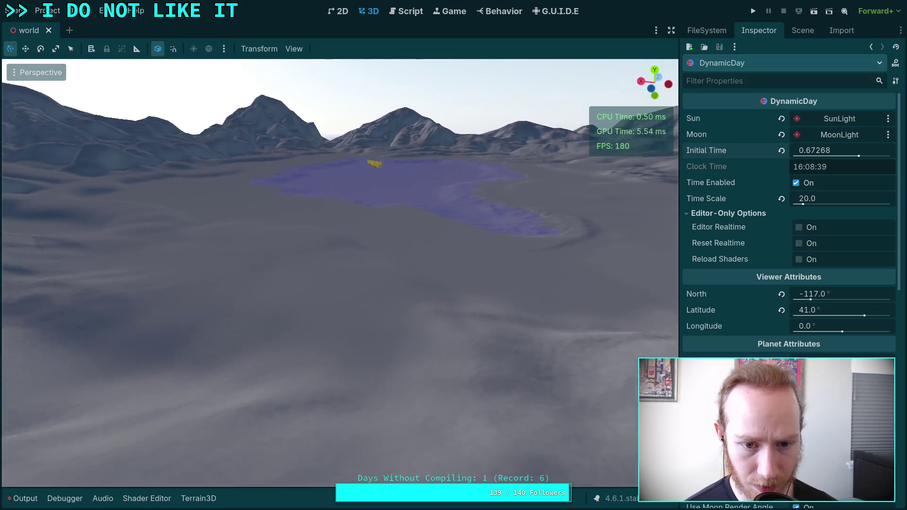
key("w")
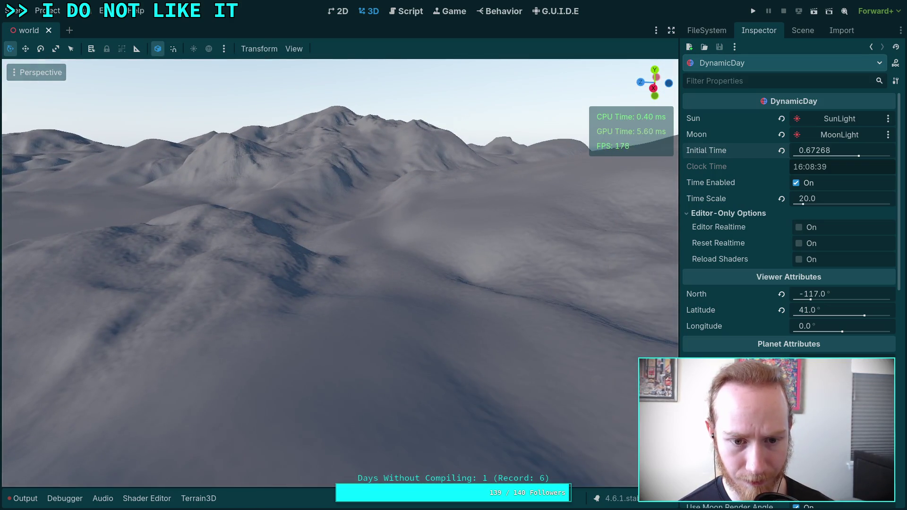
key("w")
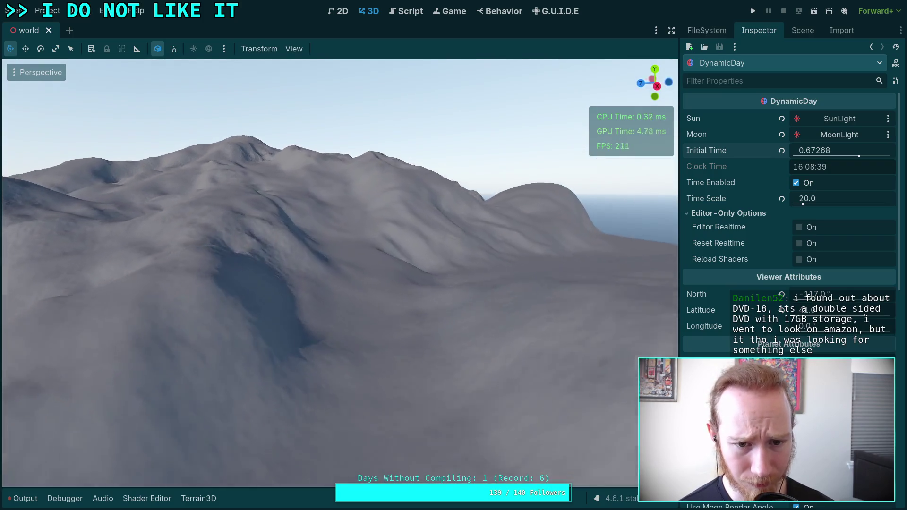
key("w")
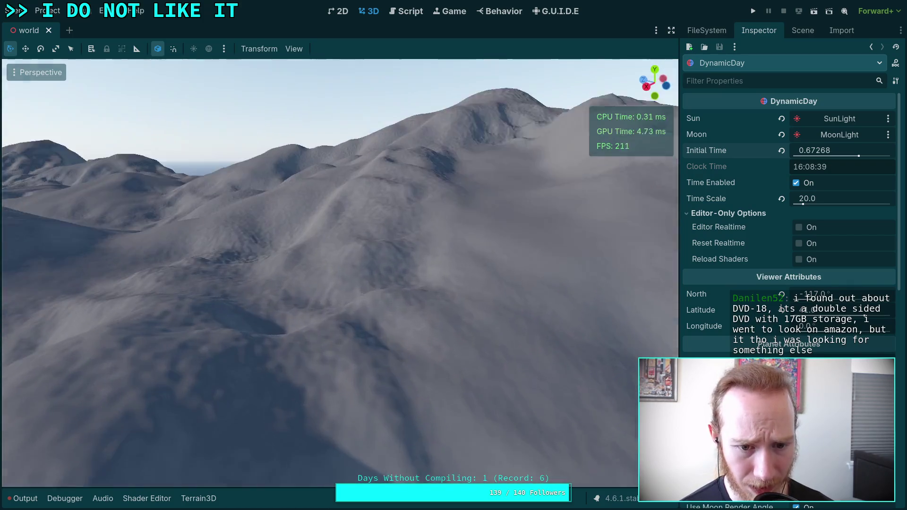
key("w")
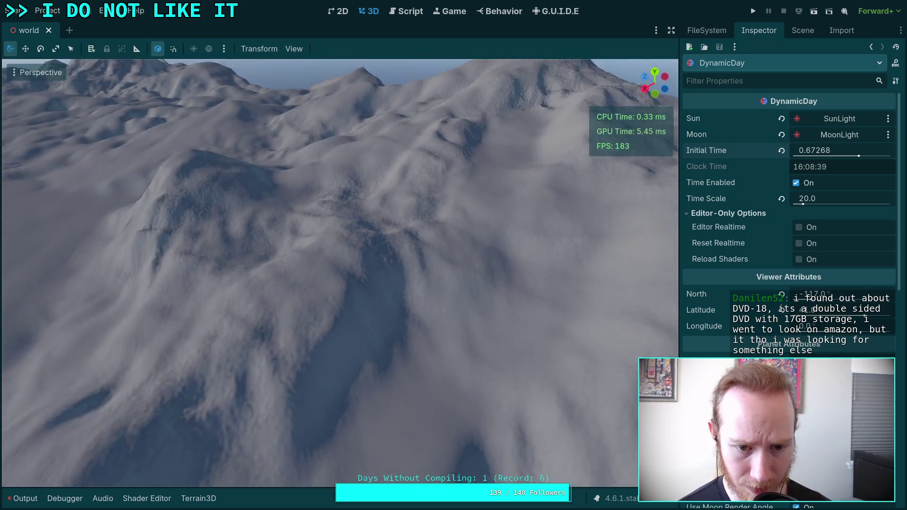
key("w")
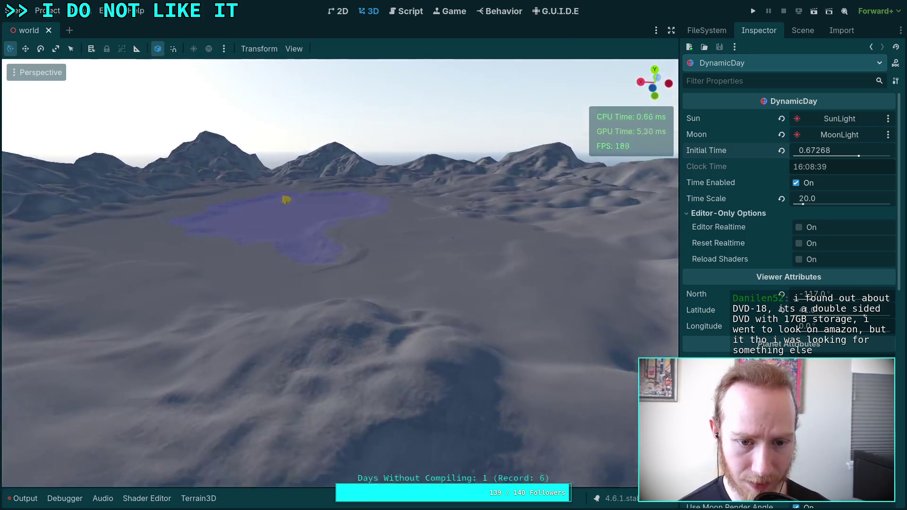
key("w")
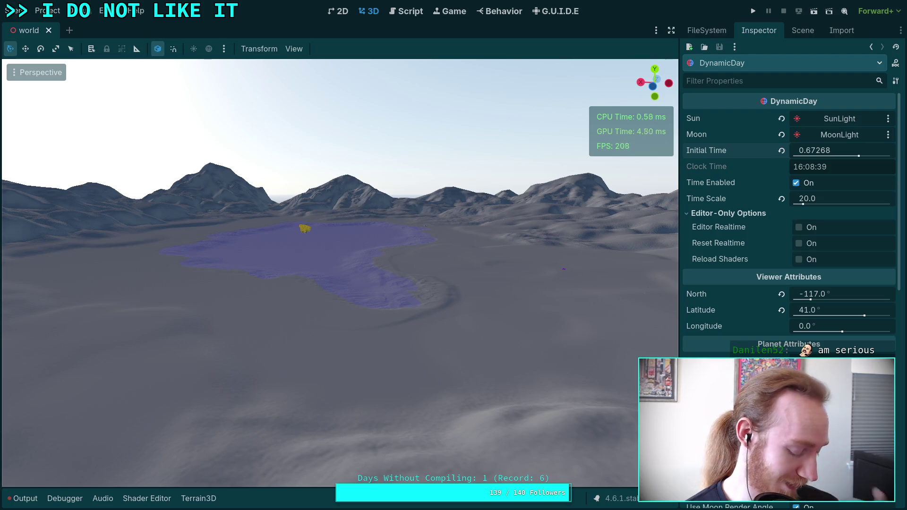
mouse_move(321, 281)
left_mouse_down()
mouse_move(274, 274)
mouse_move(284, 275)
mouse_move(263, 297)
left_mouse_up()
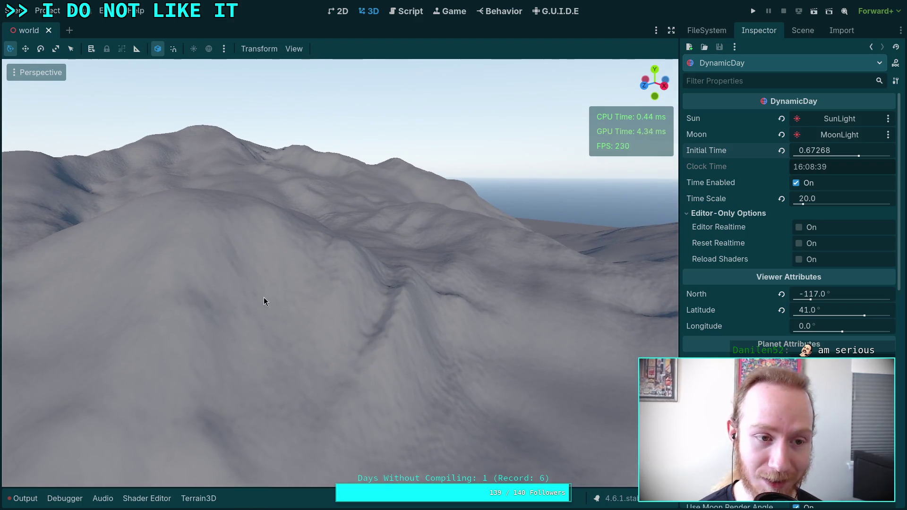
- Select the Terrain node and raise the hill with the Terrain3D brush
left_click(802, 31)
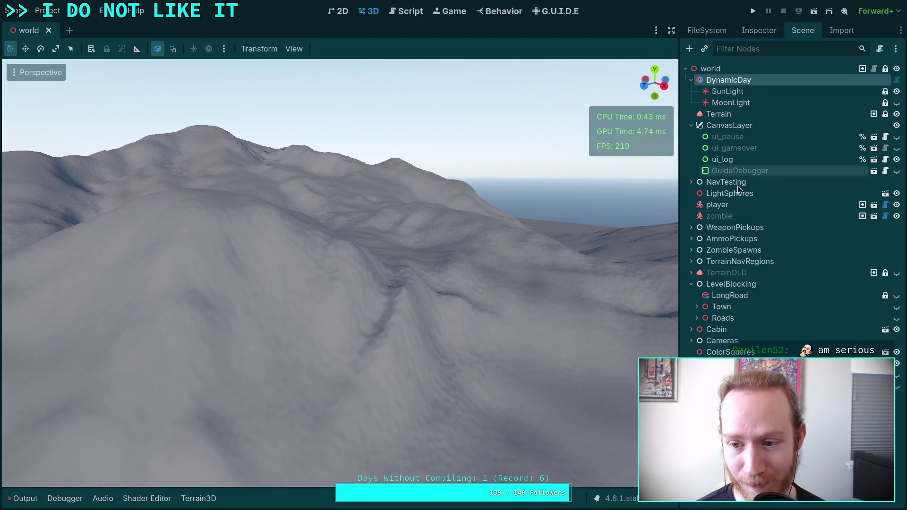
left_click(704, 115)
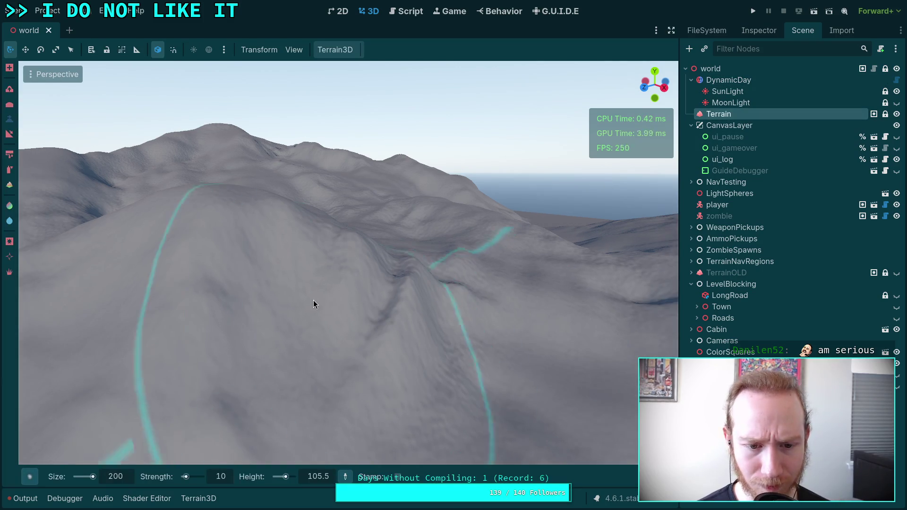
left_click_drag(314, 302, 281, 259)
mouse_move(346, 235)
left_mouse_down()
mouse_move(356, 233)
mouse_move(349, 211)
mouse_move(300, 195)
left_mouse_up()
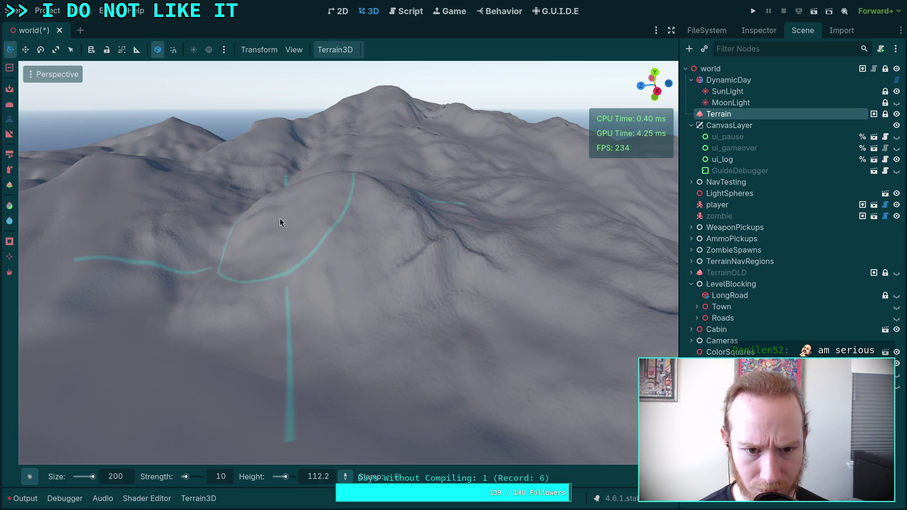
left_click_drag(386, 230, 473, 226)
- Check the hill from several sides, then smooth the rippled mound
left_click_drag(375, 275, 374, 275)
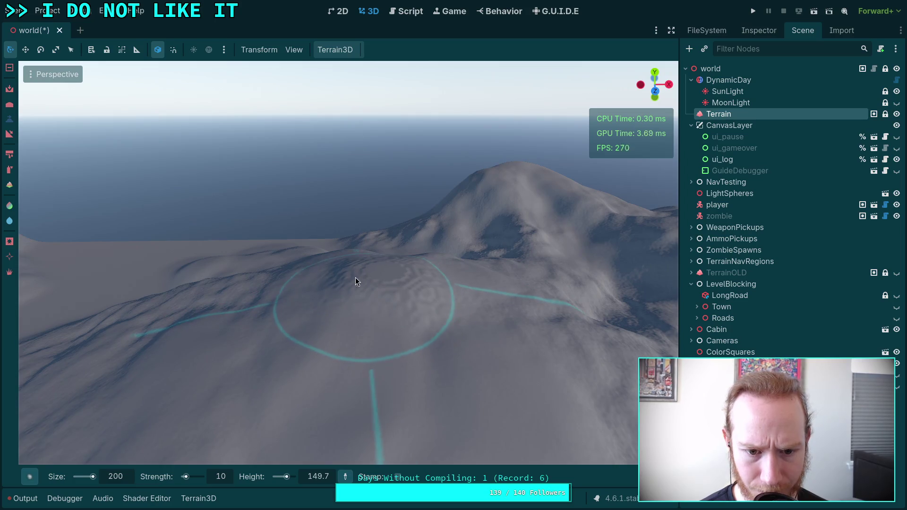
left_click_drag(288, 314, 288, 314)
left_click_drag(410, 254, 409, 254)
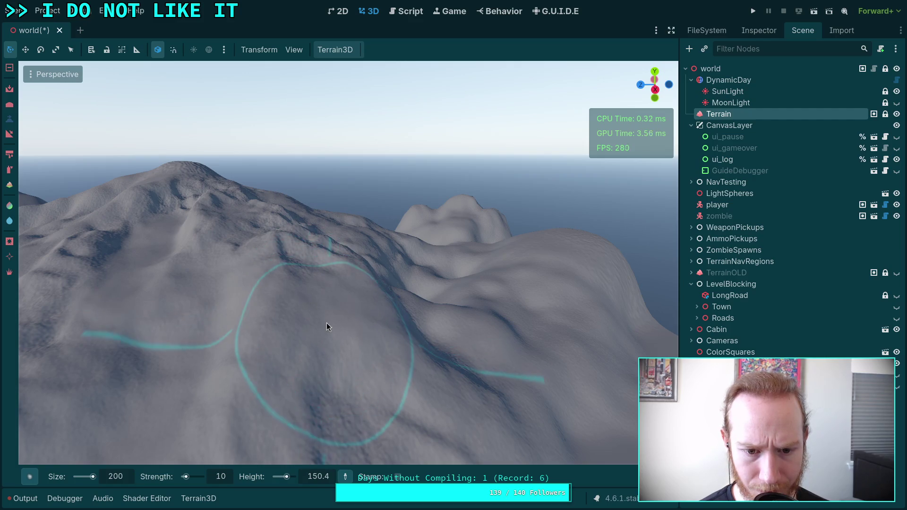
left_click_drag(378, 361, 378, 361)
left_click_drag(333, 263, 333, 262)
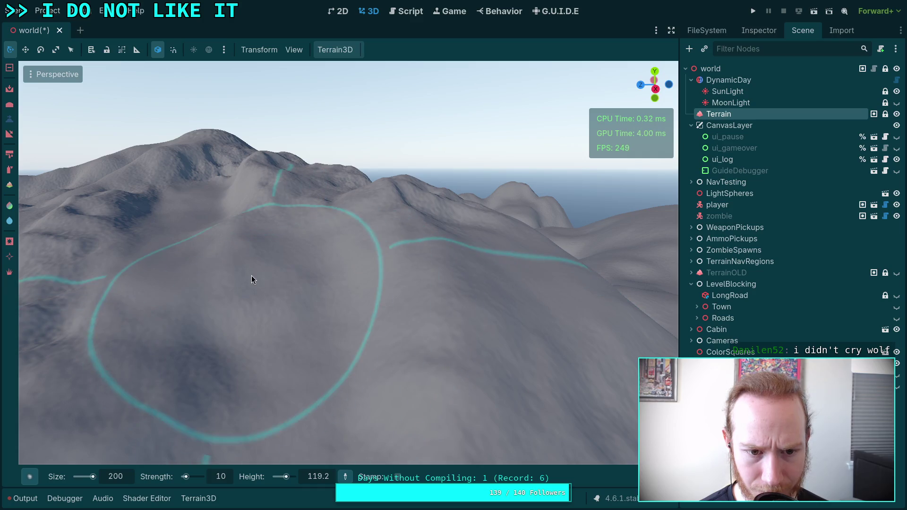
left_click_drag(253, 283, 253, 284)
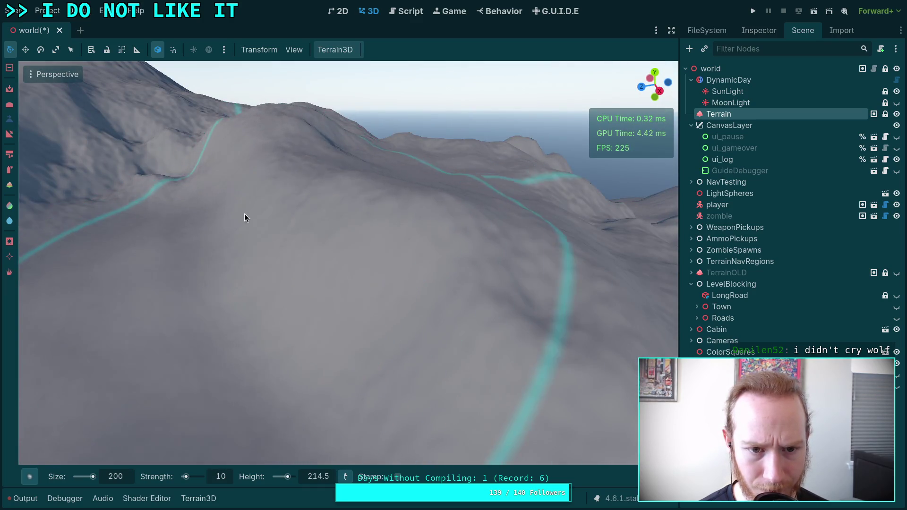
left_click_drag(252, 247, 252, 247)
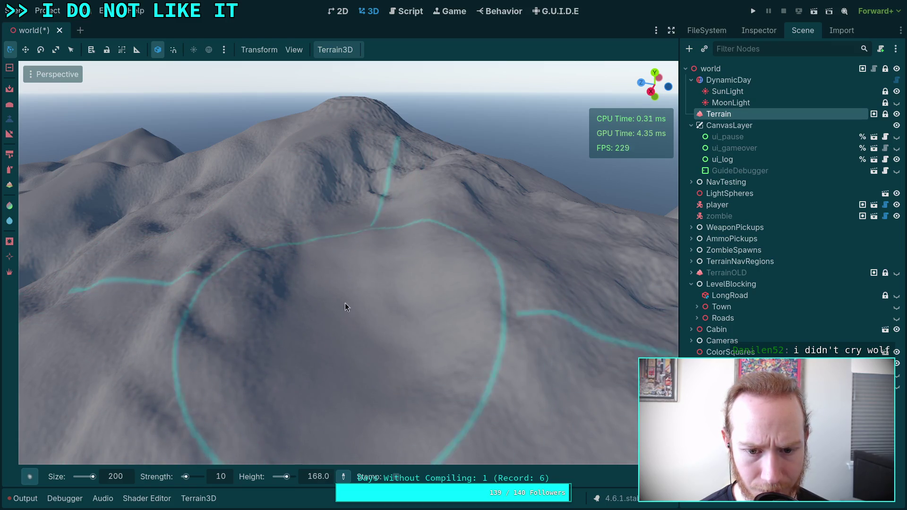
scroll(362, 187, "up", 3)
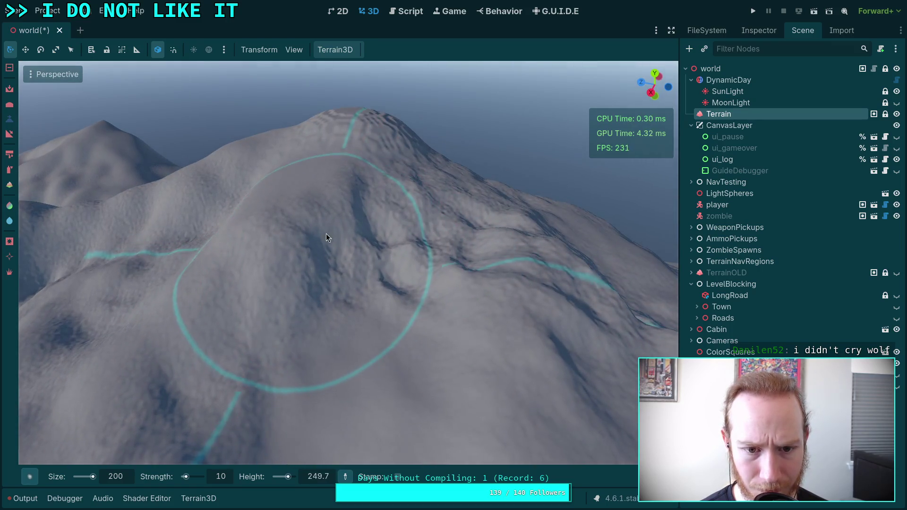
scroll(394, 275, "down", 3)
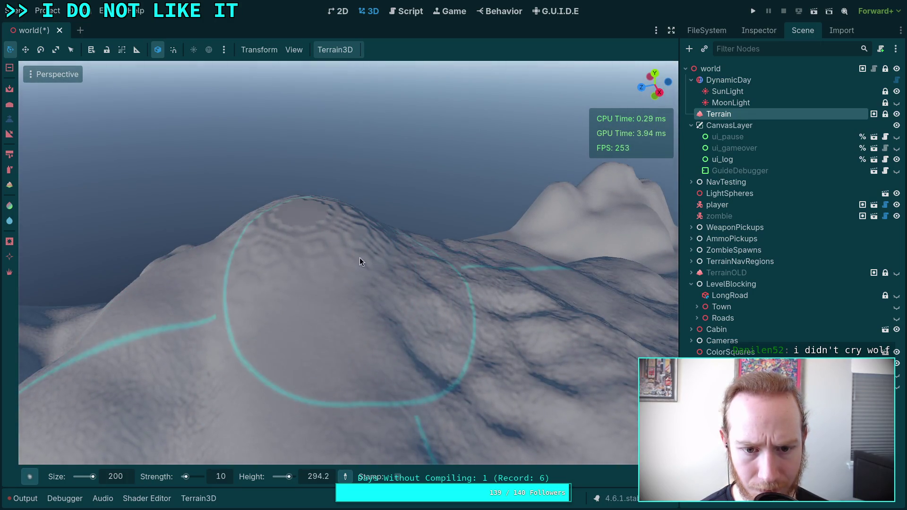
left_click_drag(358, 241, 325, 272)
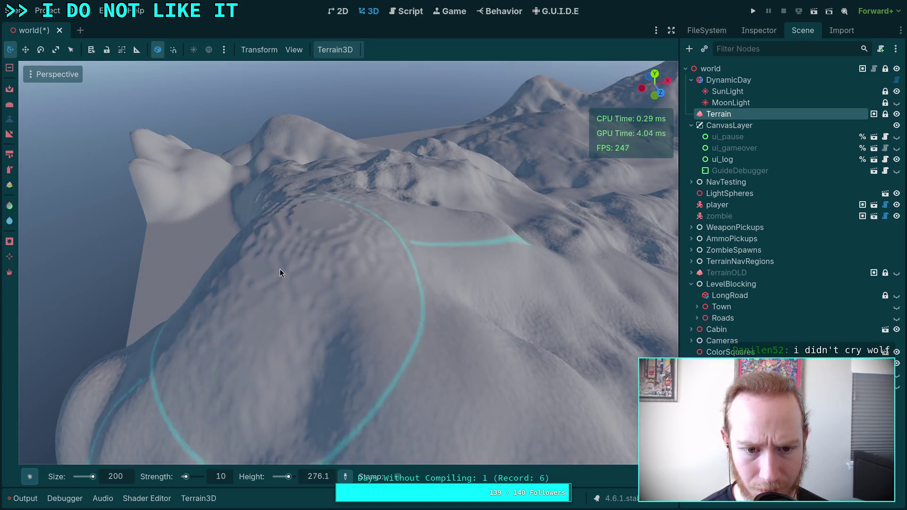
mouse_move(307, 218)
left_mouse_down()
mouse_move(317, 189)
mouse_move(413, 315)
left_mouse_up()
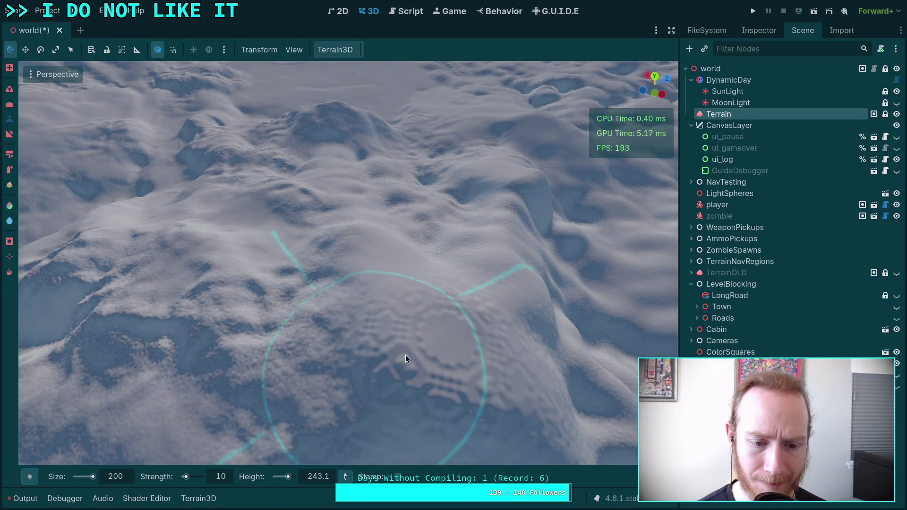
mouse_move(435, 330)
left_mouse_down()
mouse_move(457, 314)
mouse_move(430, 404)
mouse_move(373, 370)
mouse_move(398, 340)
mouse_move(329, 336)
mouse_move(381, 361)
mouse_move(402, 349)
left_mouse_up()
- Undo the last two sculpt strokes, restoring the mound's terraced ripples
key("ctrl+z")
key("ctrl+z")
key("ctrl+z")
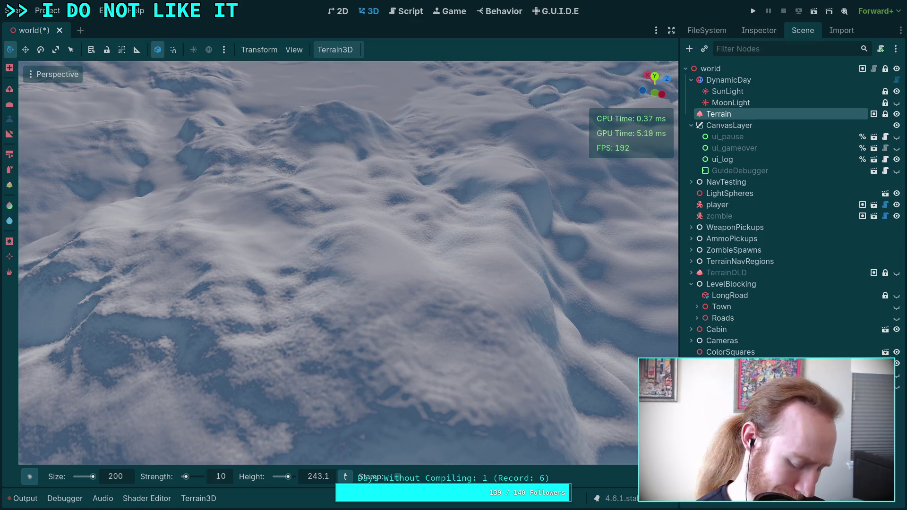
key("ctrl+z")
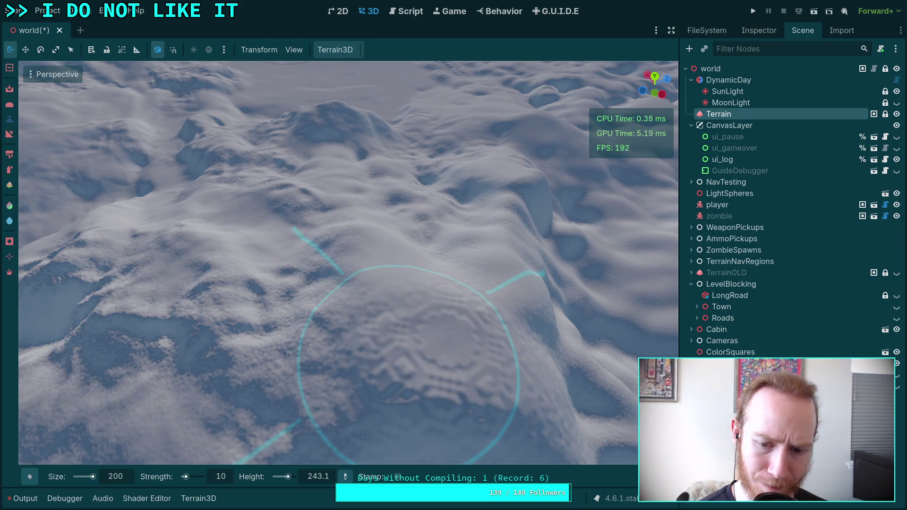
scroll(405, 348, "down", 10)
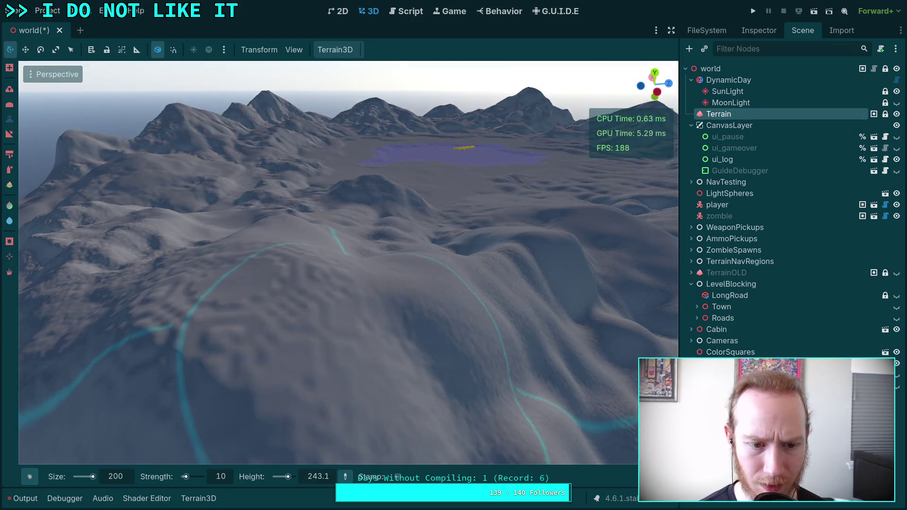
scroll(349, 263, "up", 8)
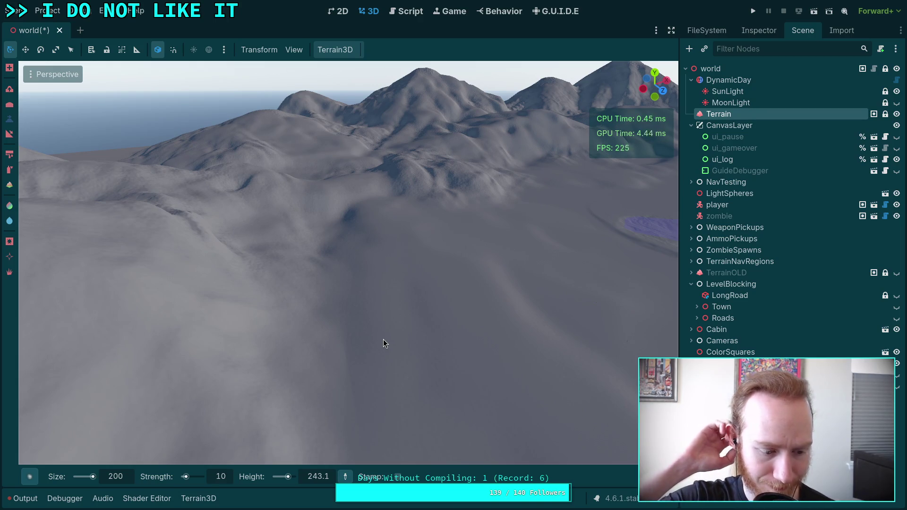
- Survey the surrounding mountains and hillside from close and wide angles
mouse_move(385, 340)
left_mouse_down()
mouse_move(321, 331)
mouse_move(315, 304)
left_mouse_up()
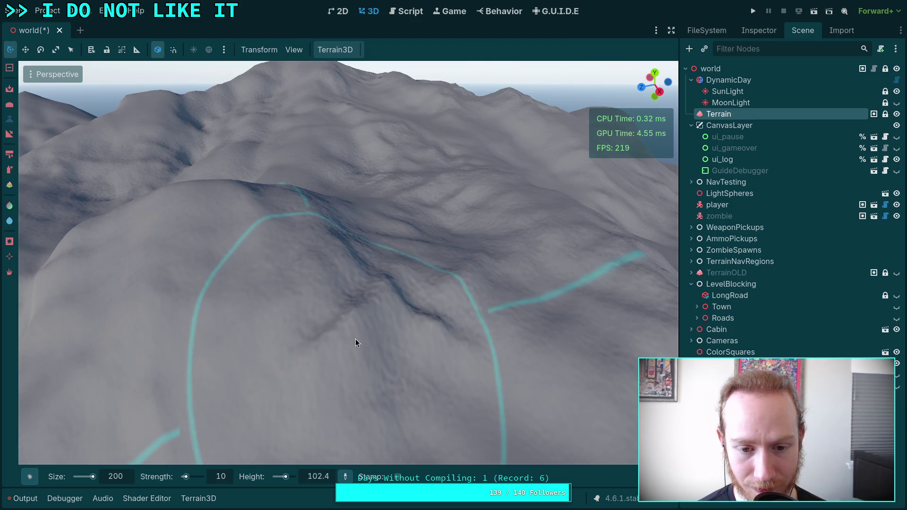
left_click_drag(397, 313, 359, 238)
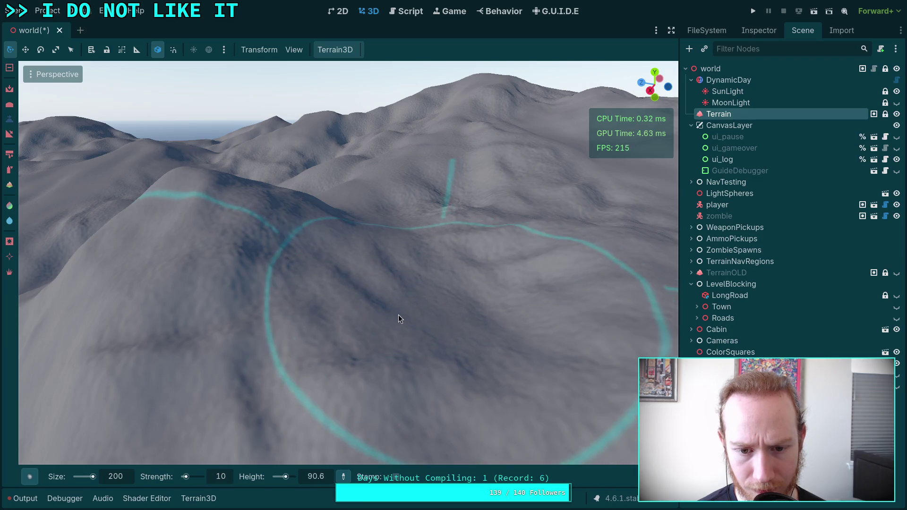
left_click_drag(382, 310, 382, 304)
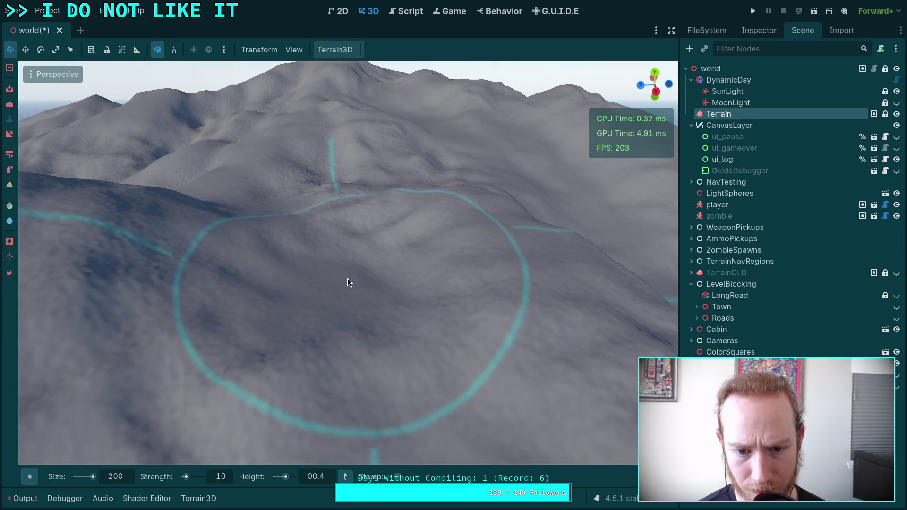
left_click_drag(348, 279, 259, 234)
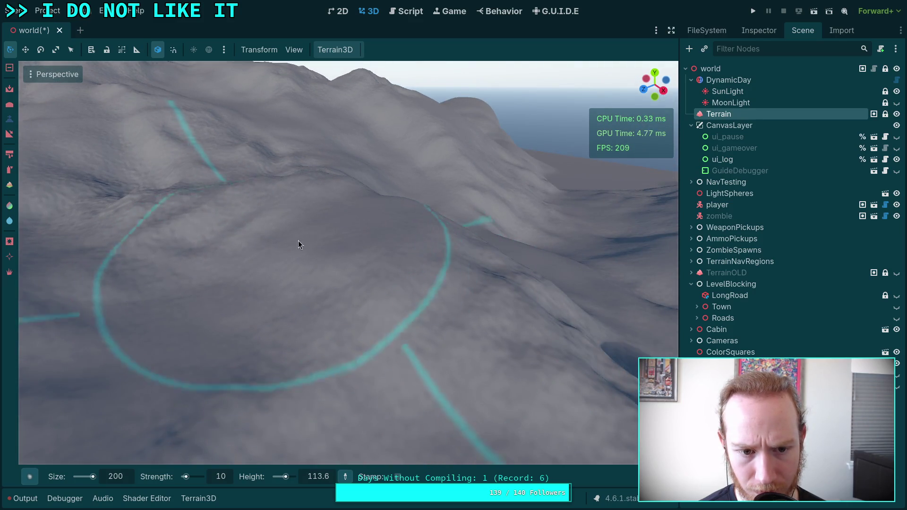
mouse_move(230, 314)
left_mouse_down()
mouse_move(316, 310)
mouse_move(302, 265)
mouse_move(265, 256)
mouse_move(340, 247)
mouse_move(371, 310)
left_mouse_up()
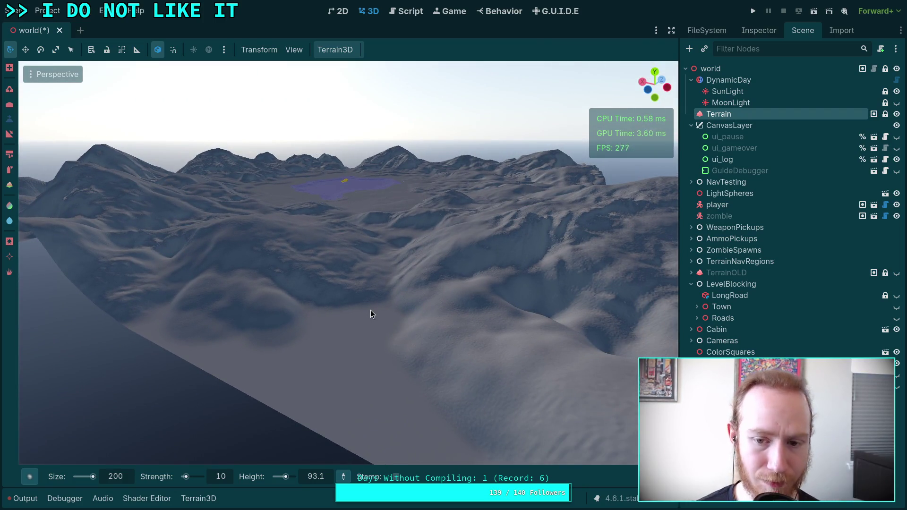
- Fly across the lake and past the trees toward the rough terrain
mouse_move(370, 314)
left_mouse_down()
mouse_move(460, 270)
mouse_move(443, 274)
left_mouse_up()
left_click_drag(376, 269, 324, 287)
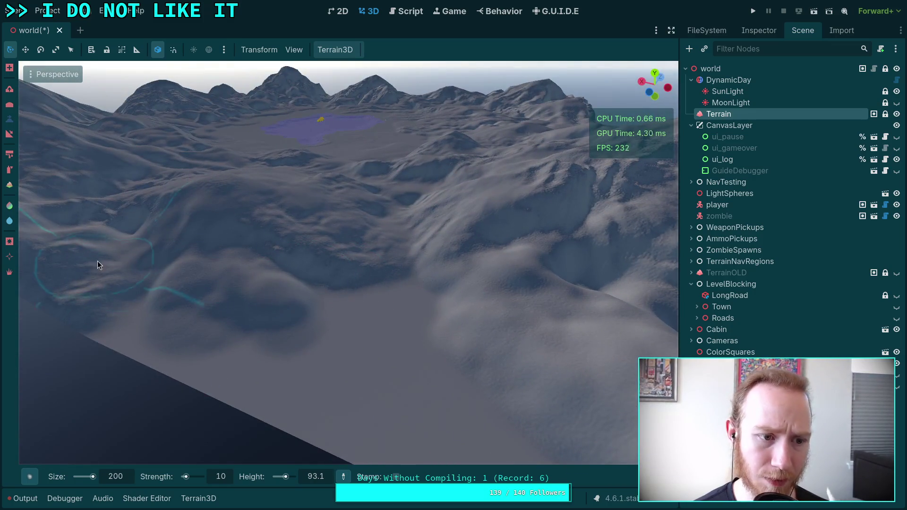
left_click_drag(117, 262, 122, 227)
key("w")
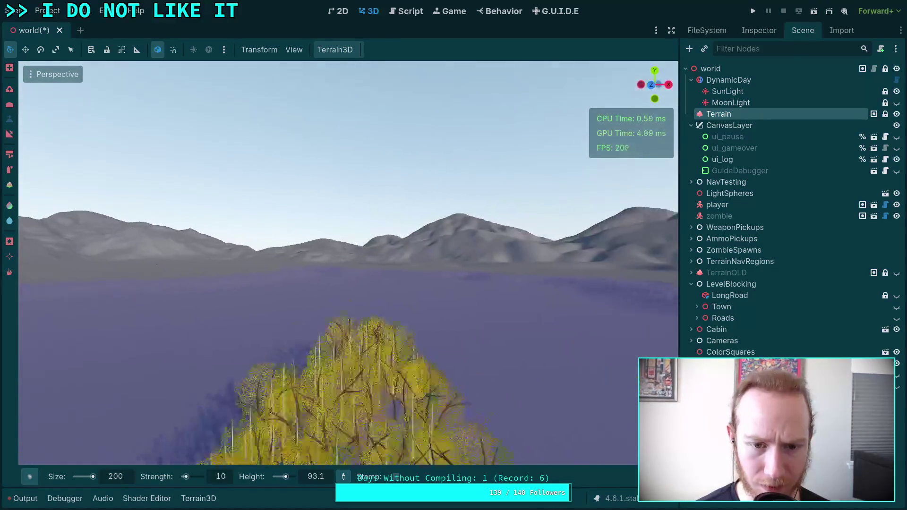
left_click_drag(349, 264, 331, 263)
key("w")
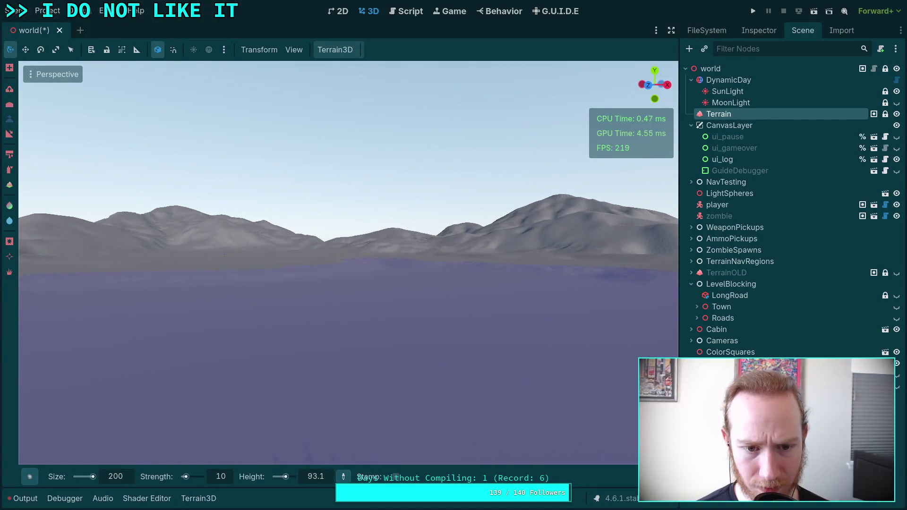
key("w")
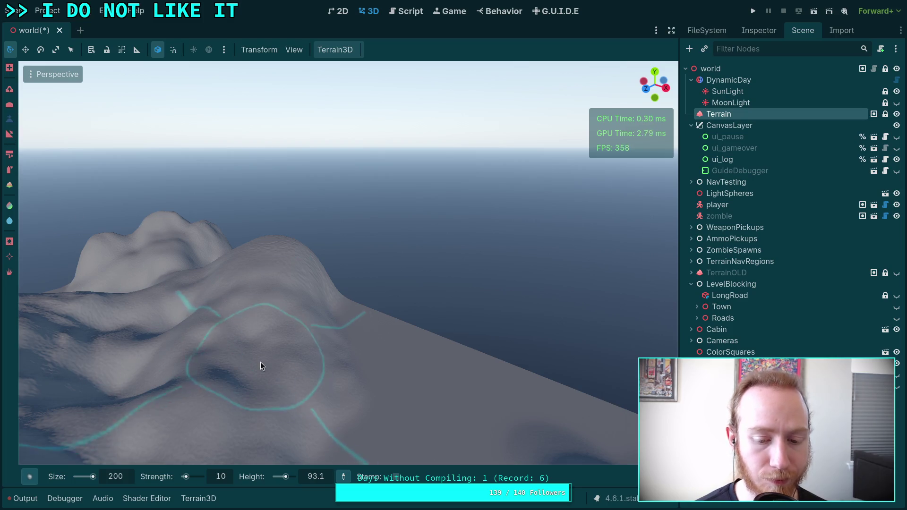
- Fly around the snowy ridges, ending on a view of the ridge against the horizon
key("w")
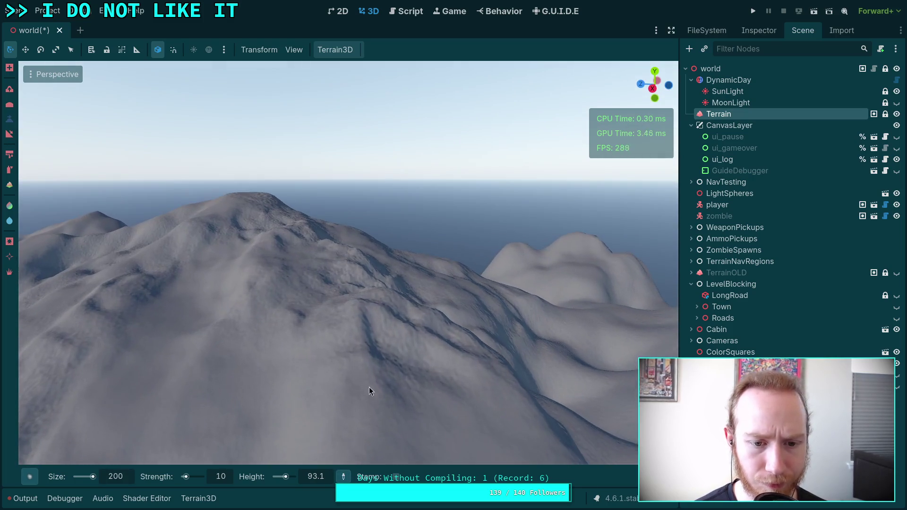
key("w")
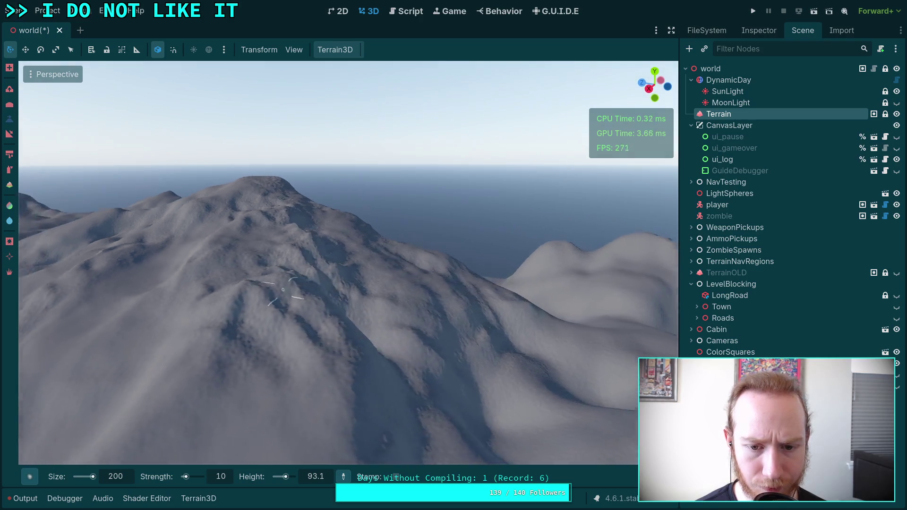
key("w")
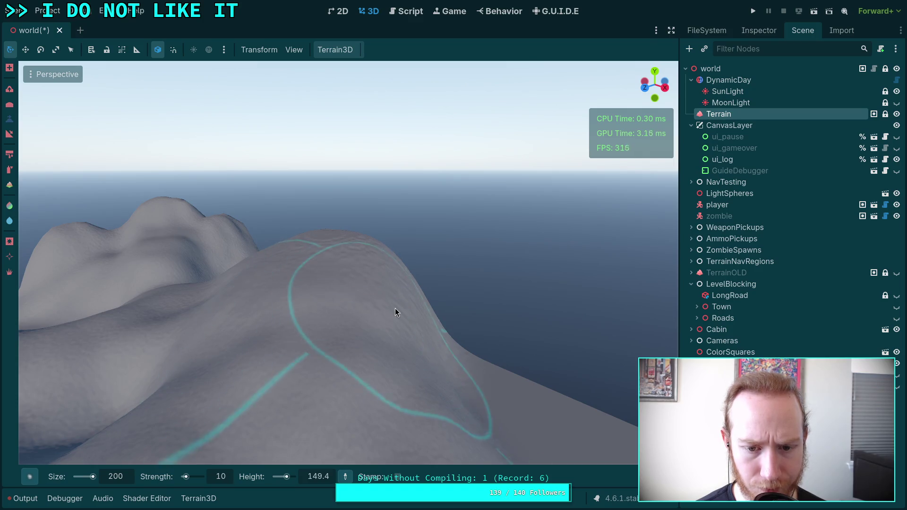
key("w")
key("w")
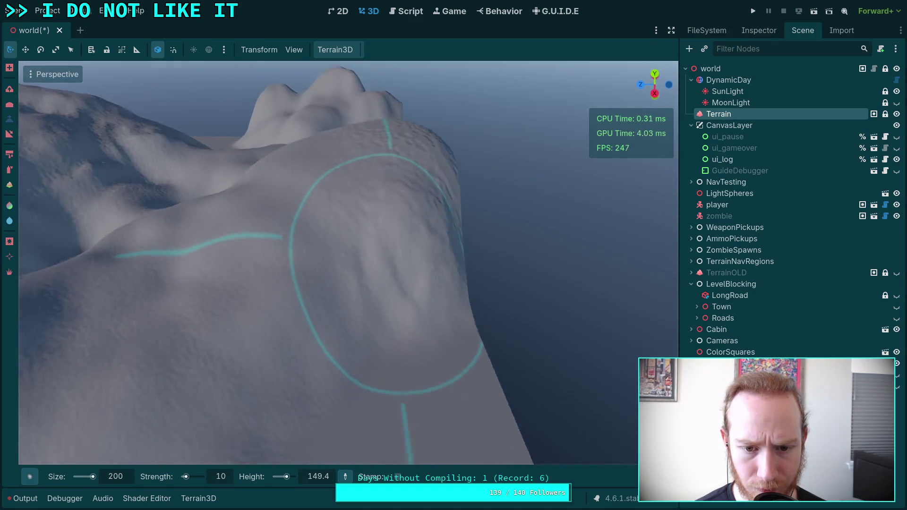
key("w")
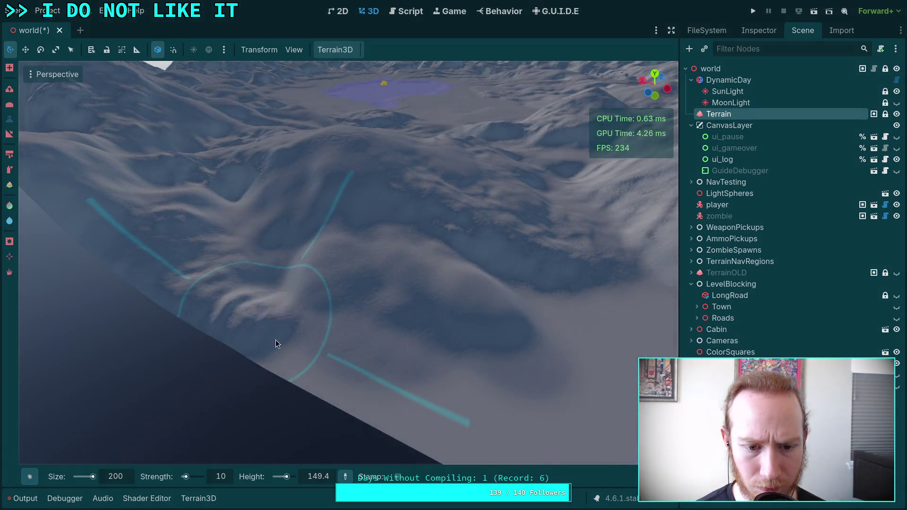
key("w")
key("w")
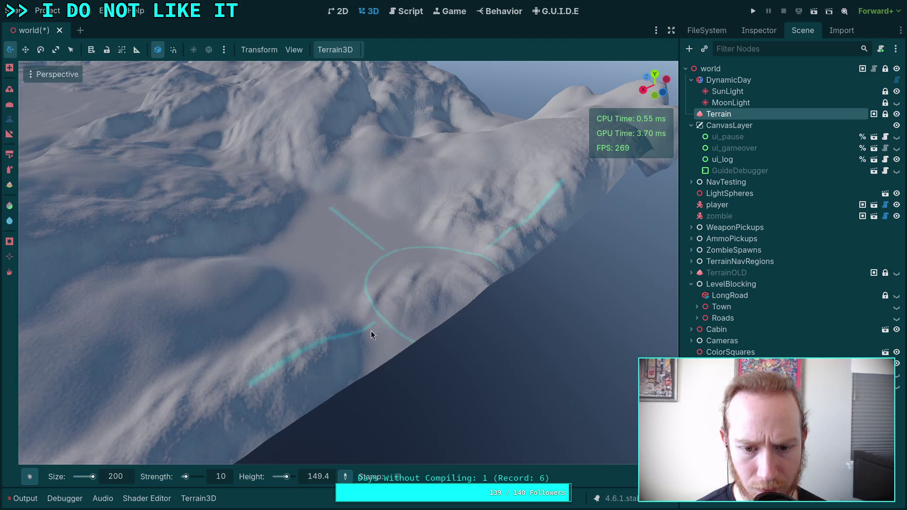
key("w")
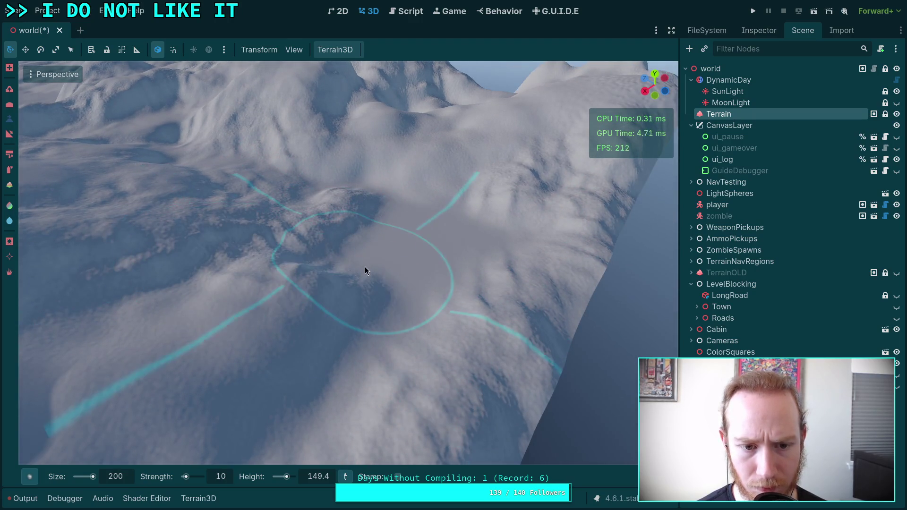
key("w")
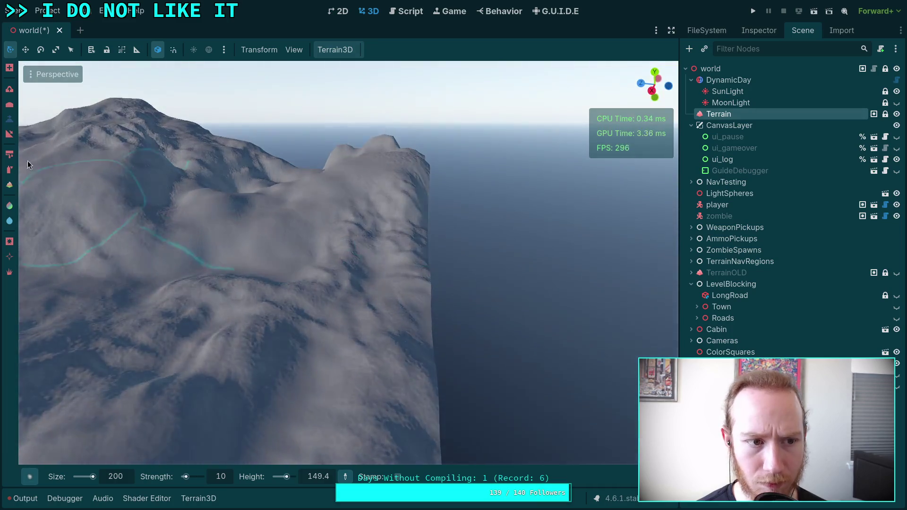
key("w")
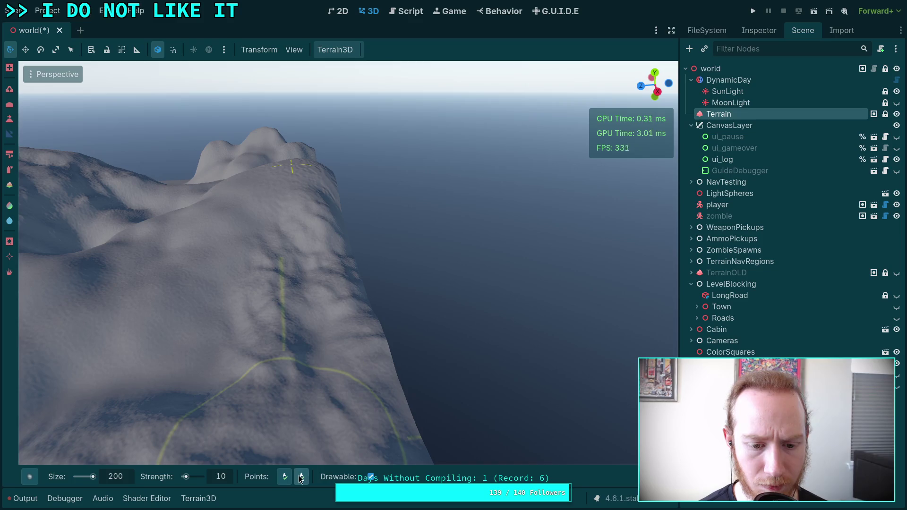
- Look over the snowy ridge with the ocean beside it and the distant mountains
key("w")
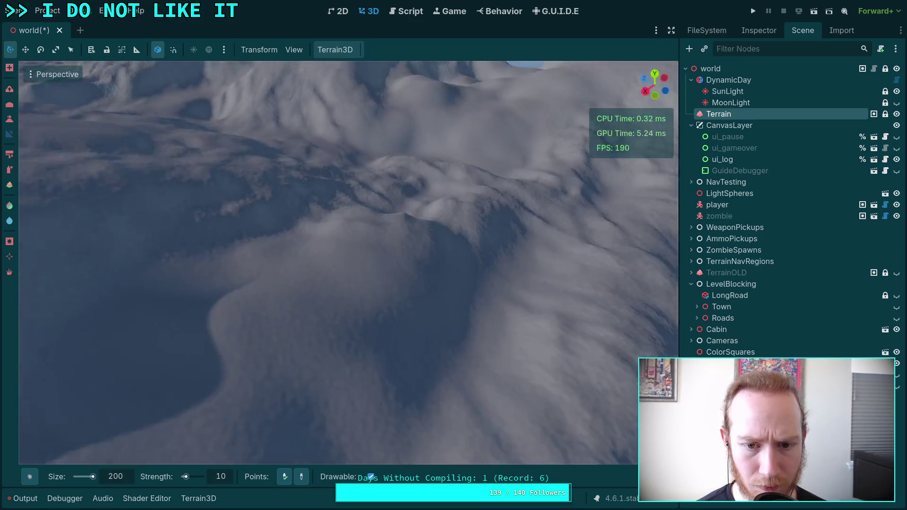
key("s")
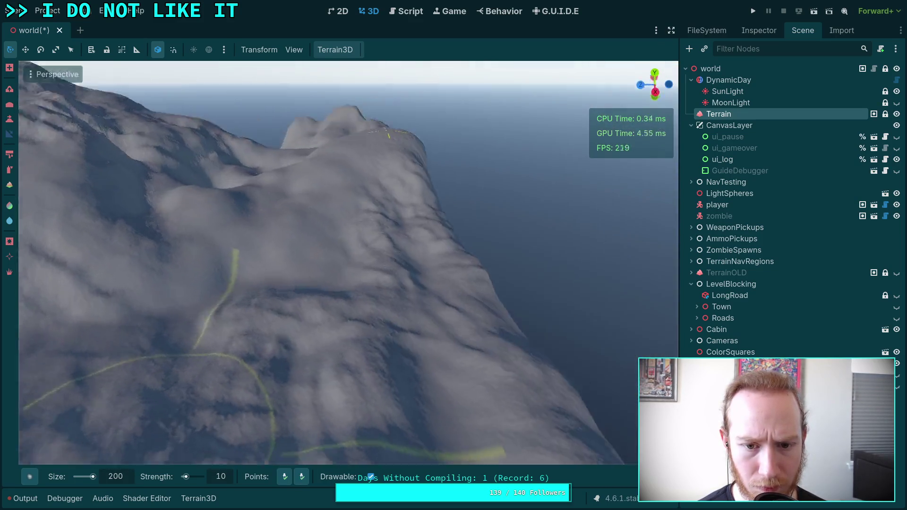
key("w")
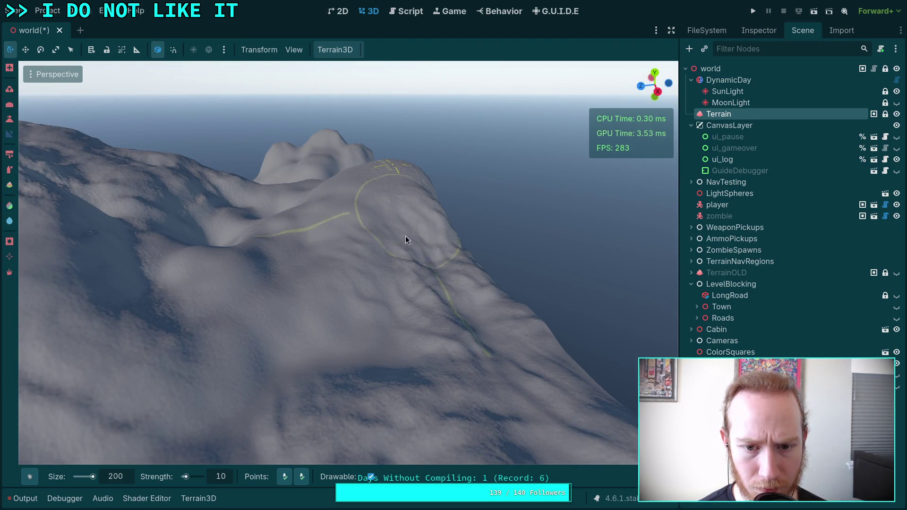
scroll(416, 255, "up", 2)
left_click_drag(431, 230, 305, 241)
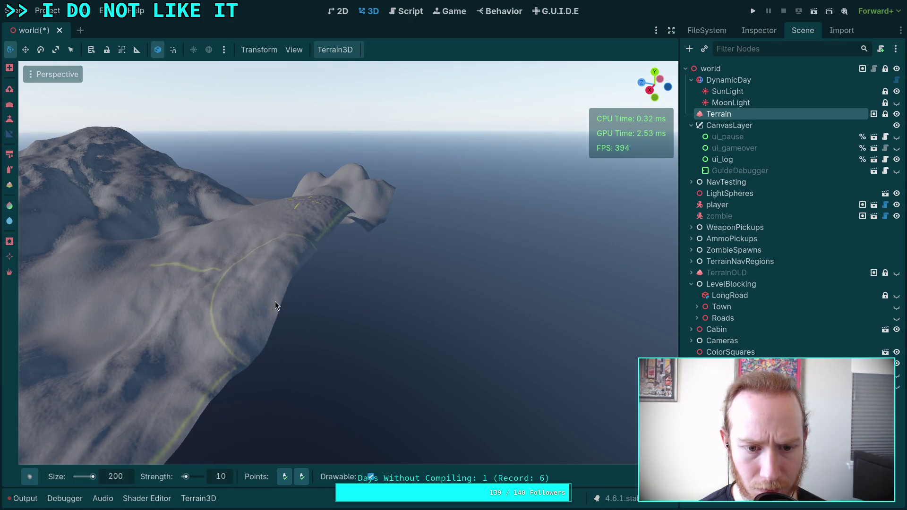
left_click_drag(233, 358, 290, 245)
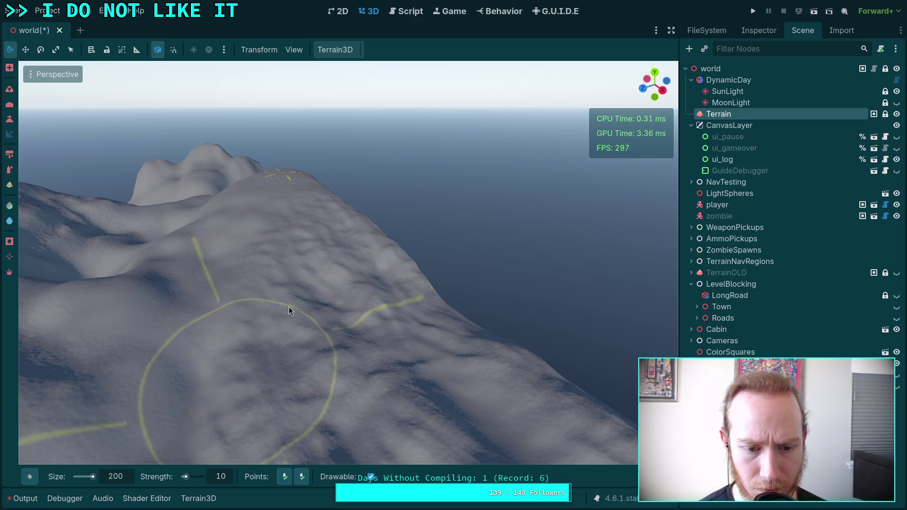
left_click_drag(264, 313, 262, 330)
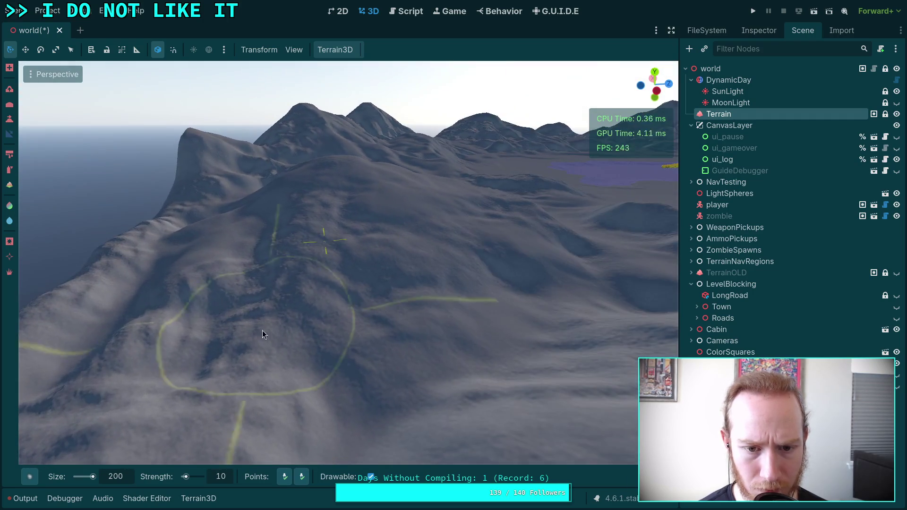
left_click_drag(279, 446, 329, 237)
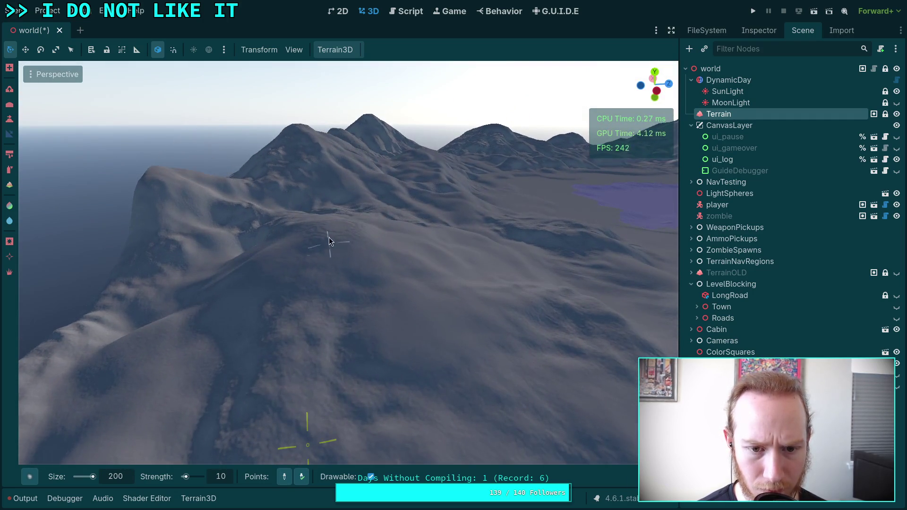
mouse_move(347, 429)
left_mouse_down()
mouse_move(291, 421)
mouse_move(256, 399)
left_mouse_up()
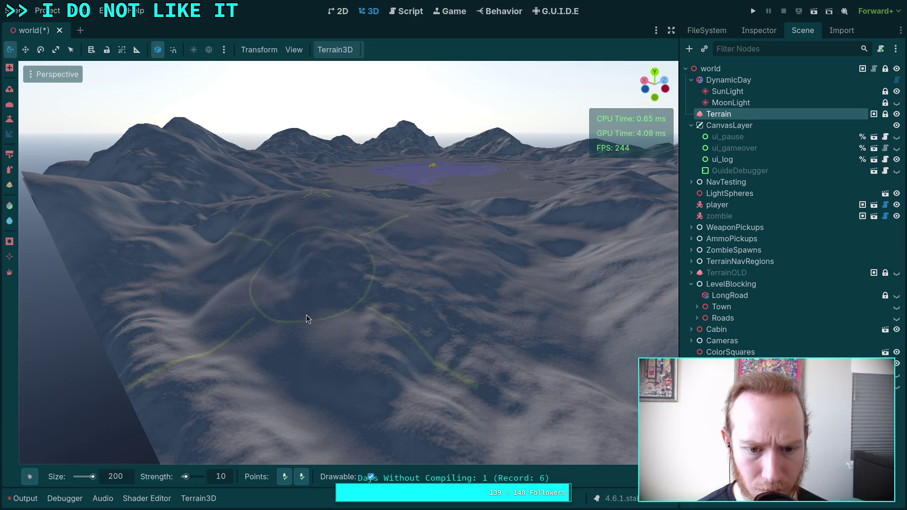
scroll(321, 402, "up", 5)
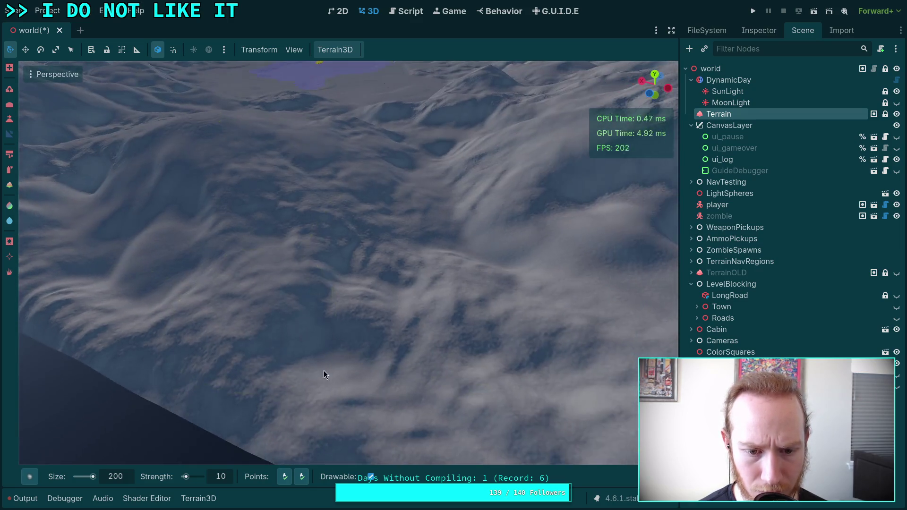
scroll(292, 240, "down", 3)
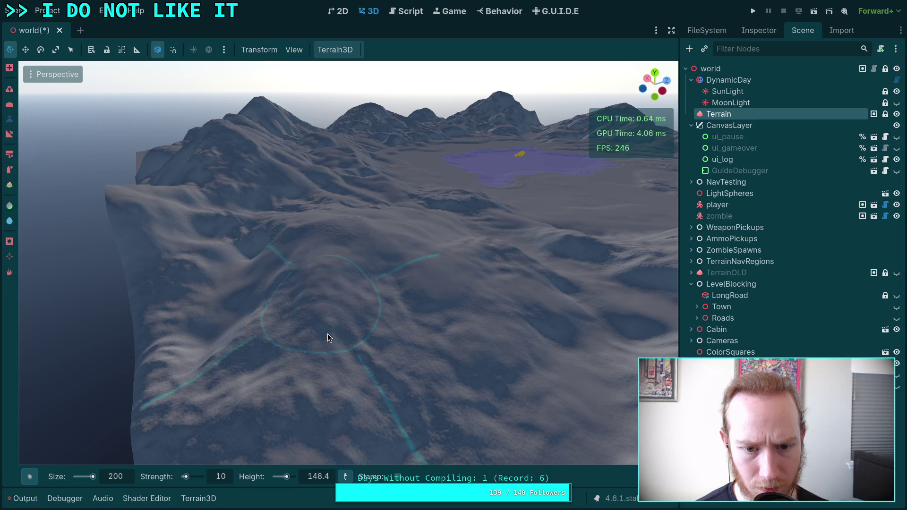
- Move around the terrain to find the hillside between the mountains and the lake
scroll(283, 397, "up", 3)
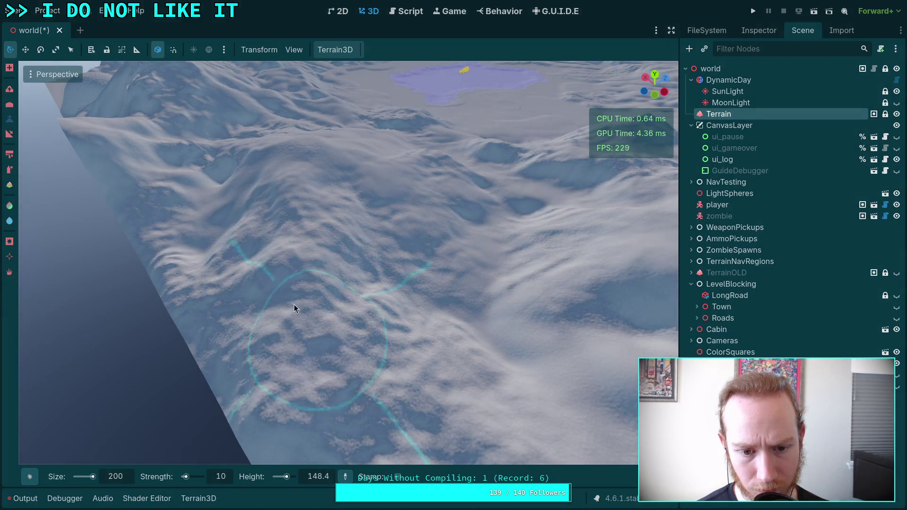
right_click(329, 366)
right_click(325, 360)
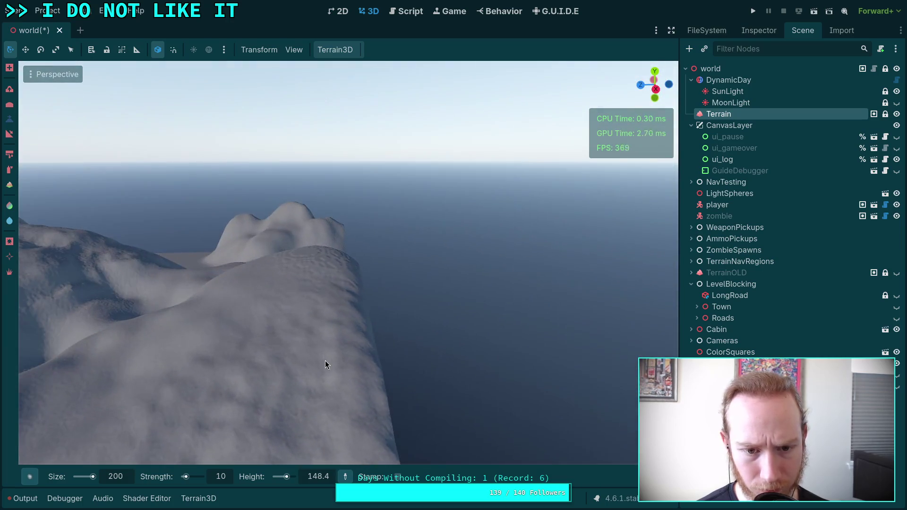
right_click(329, 304)
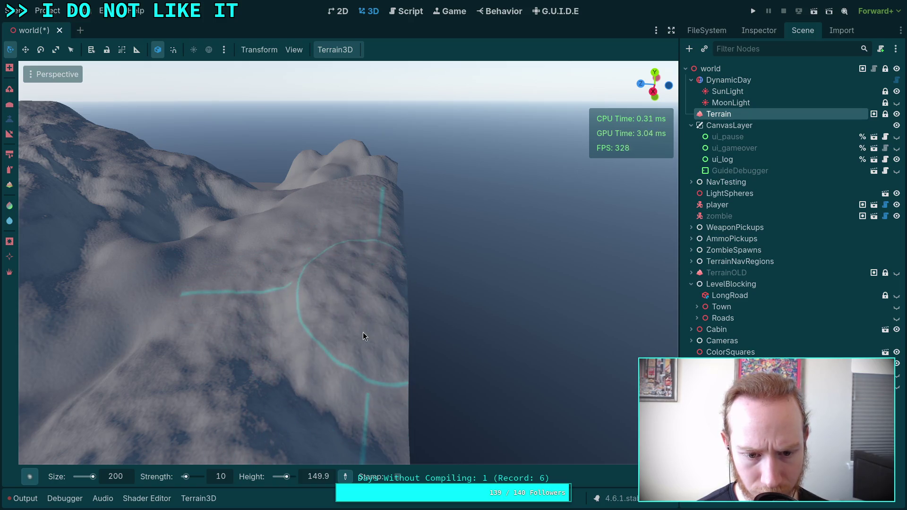
right_click(400, 255)
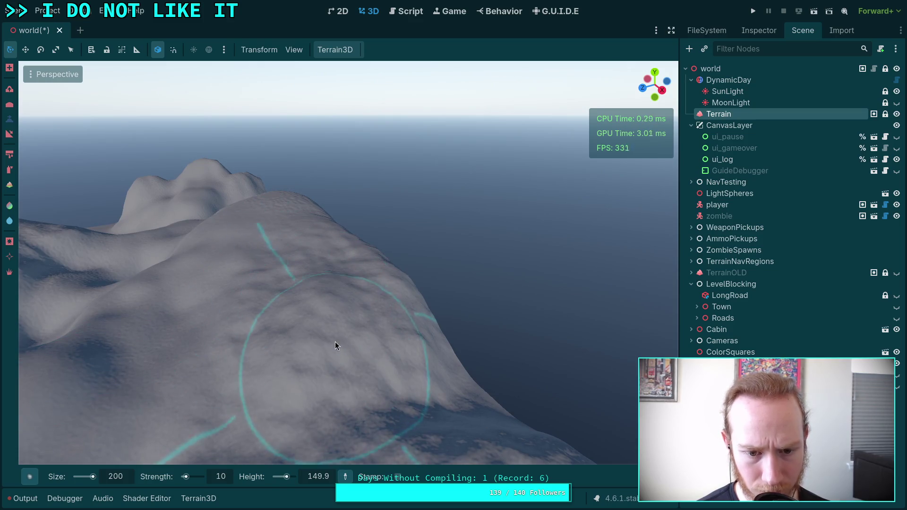
right_click(296, 338)
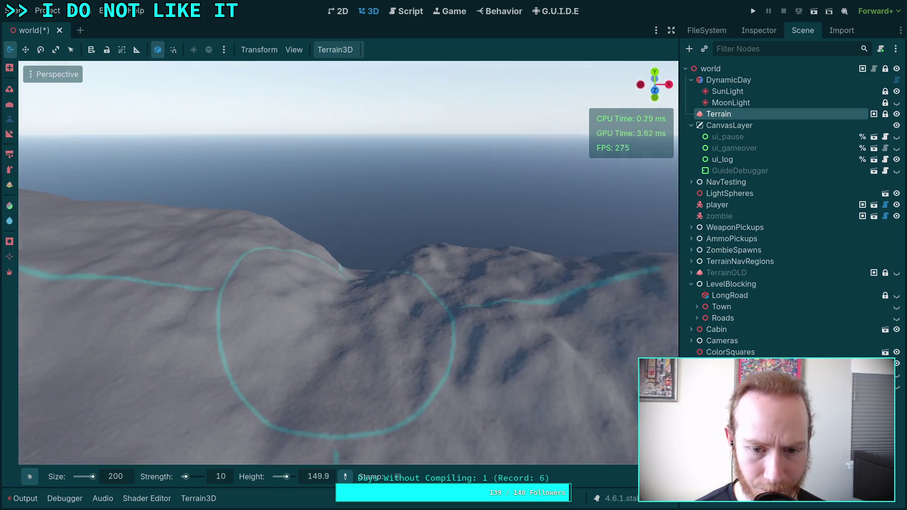
right_click(377, 349)
right_click(317, 342)
right_click(331, 261)
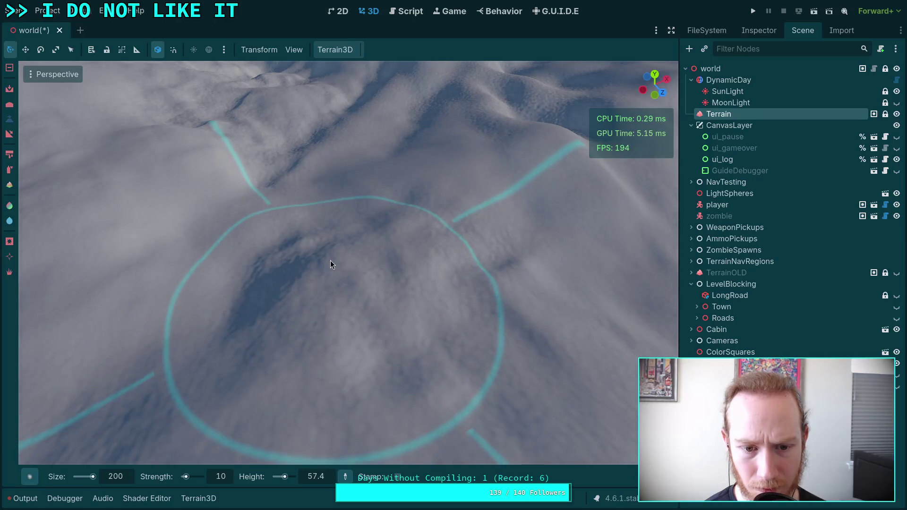
right_click(387, 292)
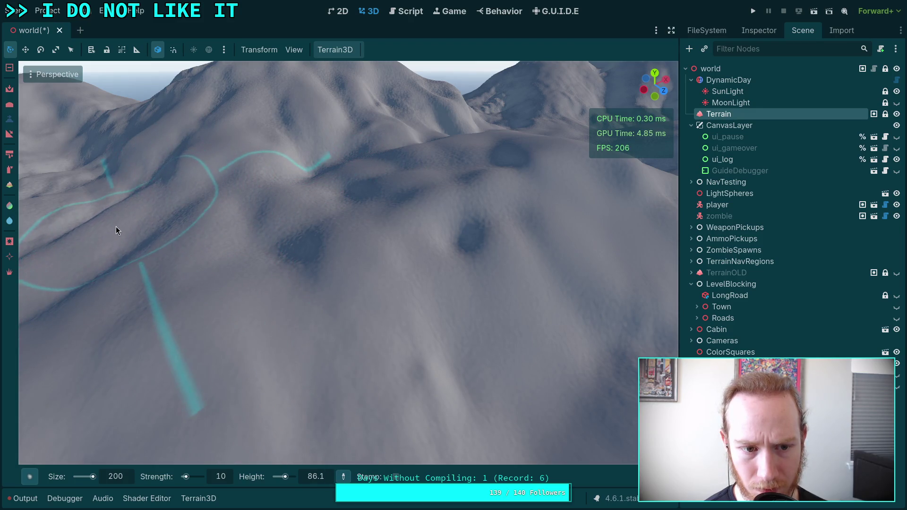
- Sculpt the hillside into rounded hills with the size 200, strength 10 brush
right_click(113, 264)
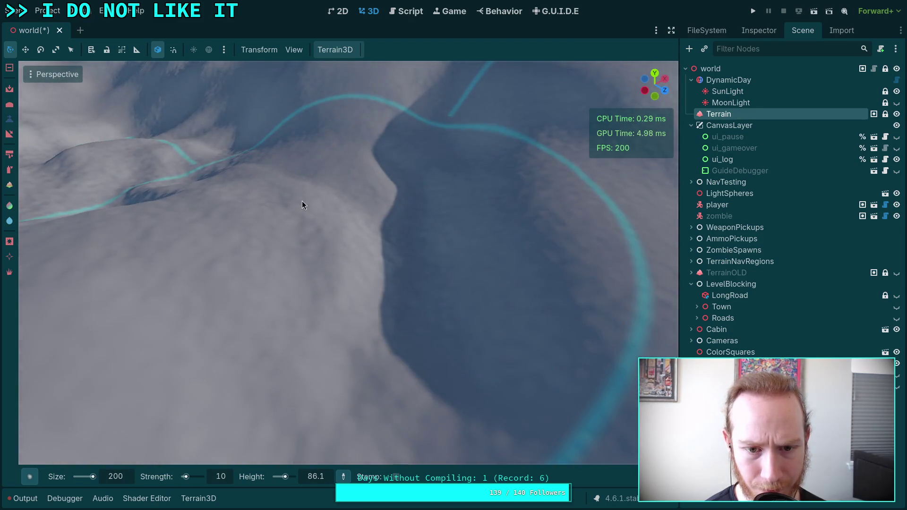
scroll(392, 209, "down", 5)
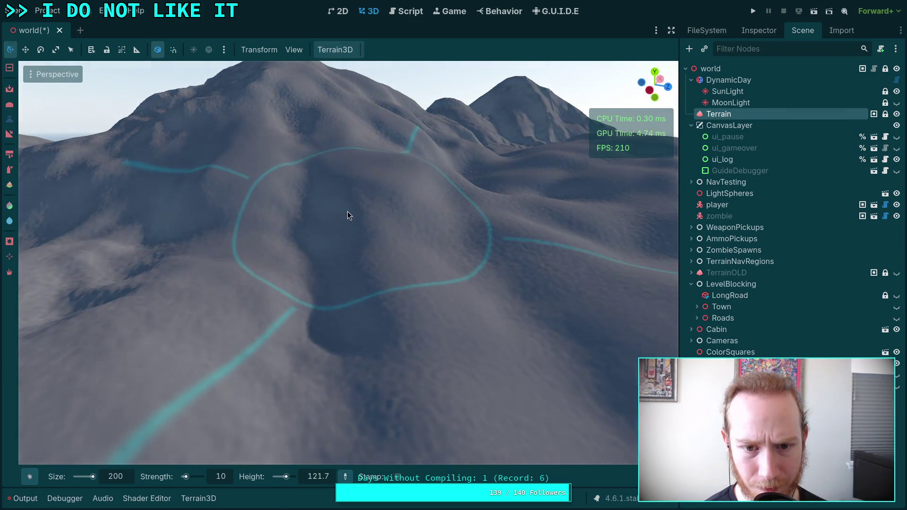
right_click(195, 230)
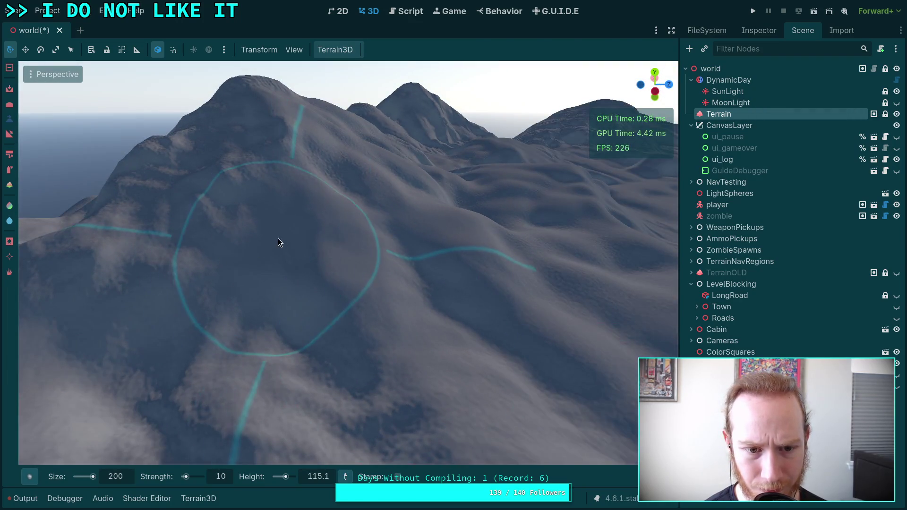
right_click(265, 262)
right_click(311, 257)
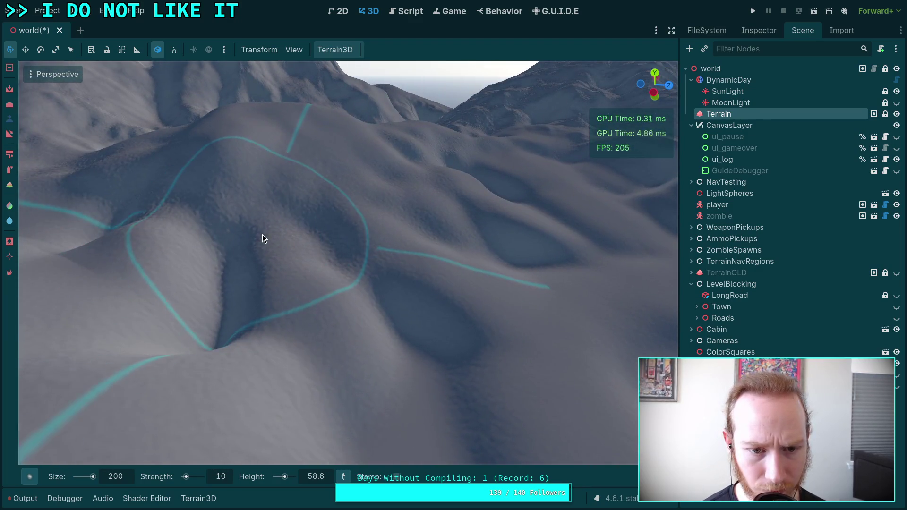
mouse_move(262, 235)
left_mouse_down()
mouse_move(252, 253)
mouse_move(220, 141)
mouse_move(204, 184)
mouse_move(326, 173)
mouse_move(318, 212)
mouse_move(369, 250)
mouse_move(413, 308)
mouse_move(425, 345)
mouse_move(435, 306)
mouse_move(462, 284)
mouse_move(402, 255)
mouse_move(366, 180)
mouse_move(437, 191)
mouse_move(429, 234)
mouse_move(375, 232)
mouse_move(367, 277)
mouse_move(366, 203)
mouse_move(318, 215)
mouse_move(380, 241)
mouse_move(232, 201)
mouse_move(297, 236)
mouse_move(310, 275)
mouse_move(383, 262)
left_mouse_up()
- Reshape the next area of terrain into rolling hills
right_click(437, 324)
right_click(380, 241)
right_click(383, 261)
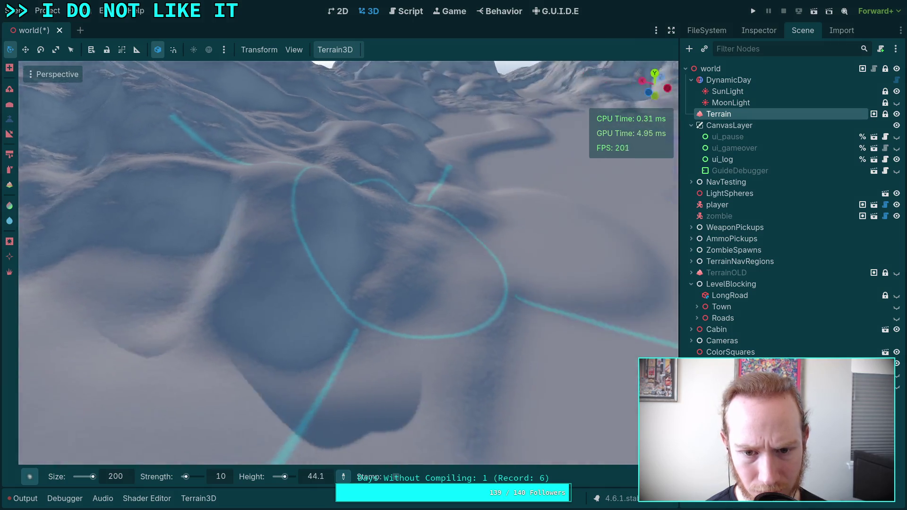
mouse_move(292, 268)
left_mouse_down()
mouse_move(298, 275)
mouse_move(316, 224)
mouse_move(271, 277)
mouse_move(166, 228)
mouse_move(235, 286)
mouse_move(136, 261)
mouse_move(182, 348)
mouse_move(255, 311)
mouse_move(305, 364)
mouse_move(333, 340)
mouse_move(376, 344)
left_mouse_up()
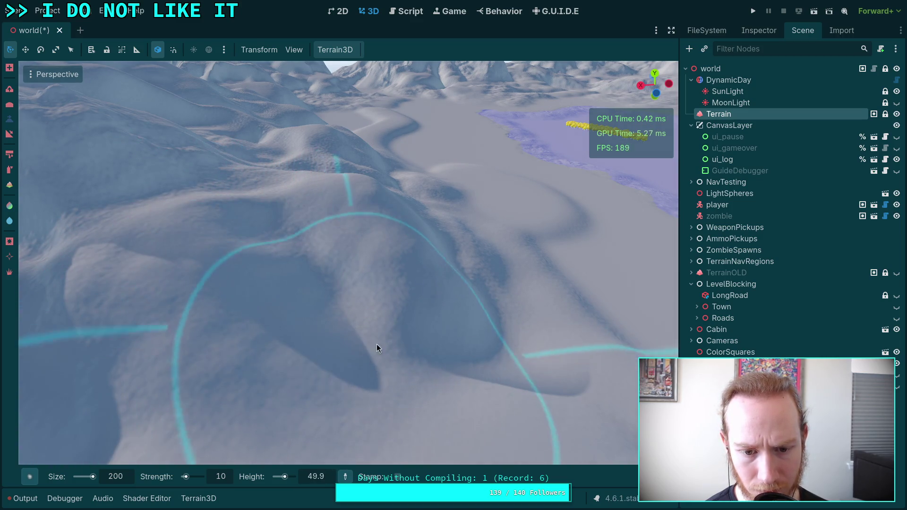
right_click(377, 344)
key("s")
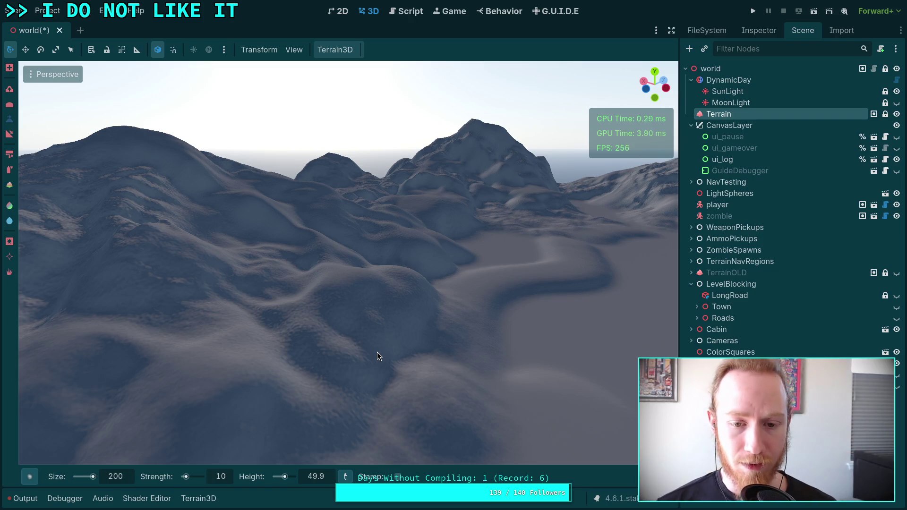
right_click(439, 394)
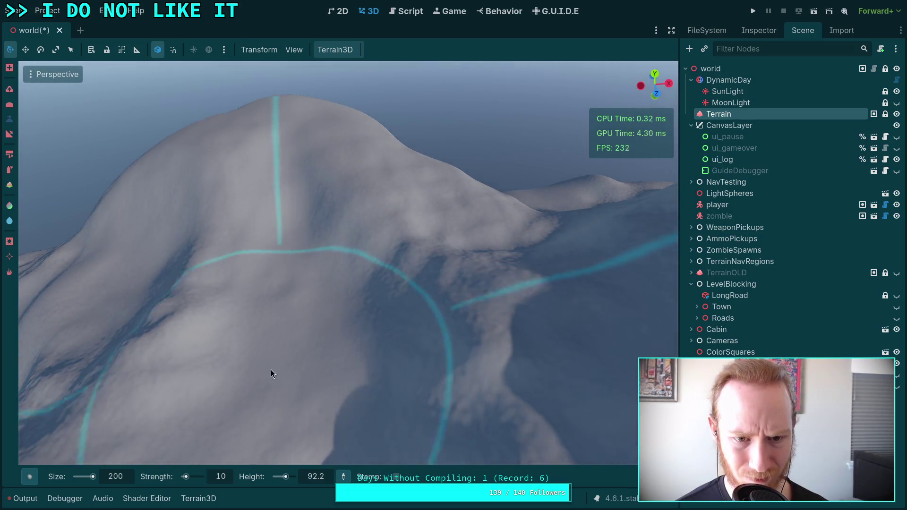
left_click_drag(271, 369, 331, 331)
key("s")
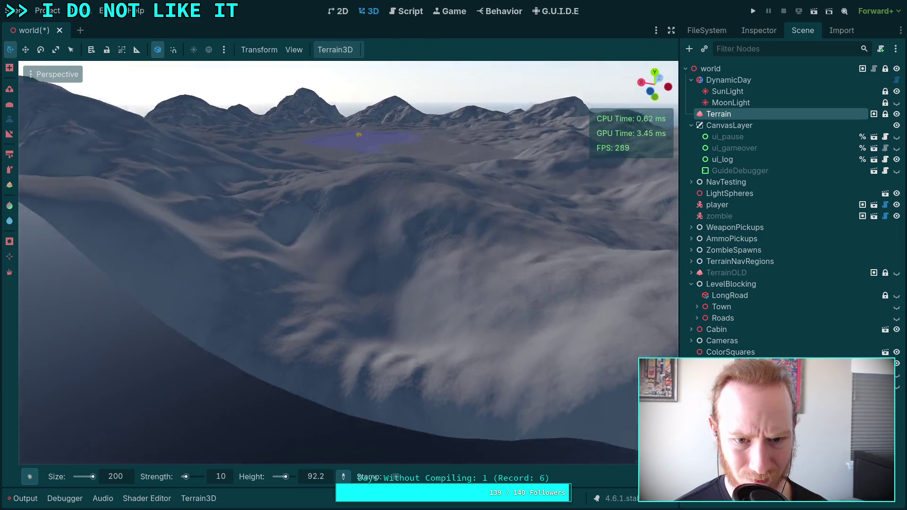
left_click_drag(330, 332, 325, 267)
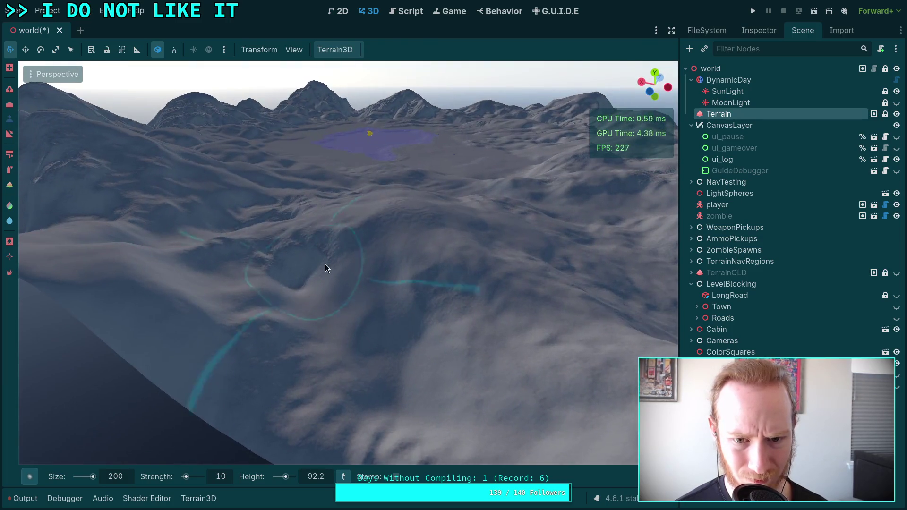
scroll(351, 315, "up", 5)
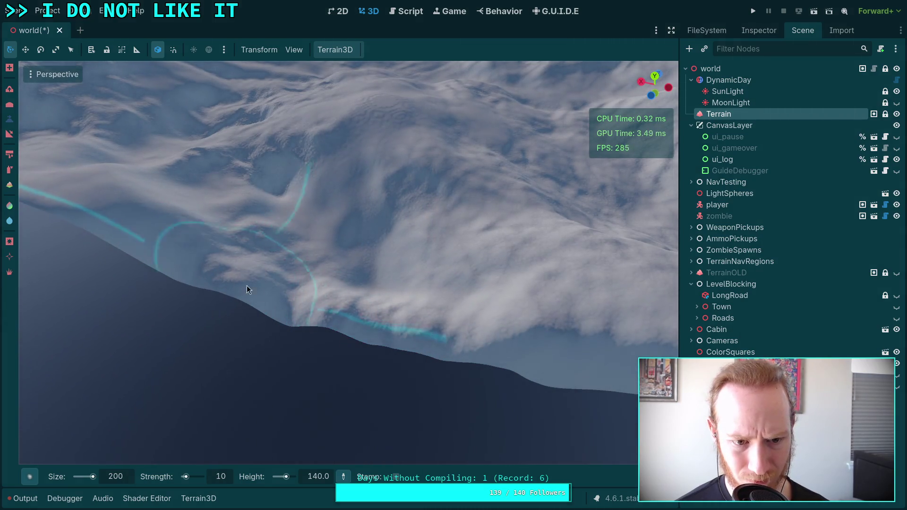
left_click_drag(397, 318, 319, 280)
mouse_move(378, 228)
left_mouse_down()
mouse_move(358, 303)
mouse_move(265, 341)
mouse_move(367, 325)
left_mouse_up()
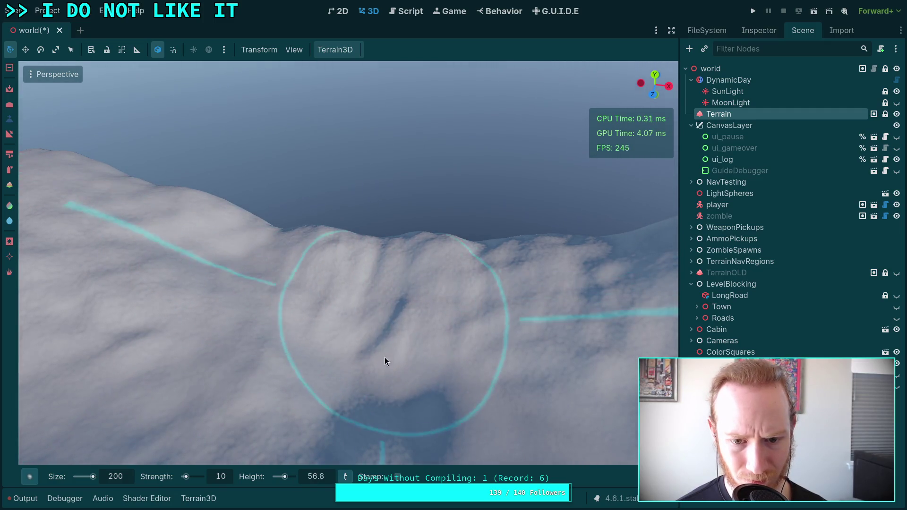
mouse_move(385, 357)
left_mouse_down()
mouse_move(391, 354)
mouse_move(330, 308)
mouse_move(315, 247)
mouse_move(255, 332)
mouse_move(254, 400)
left_mouse_up()
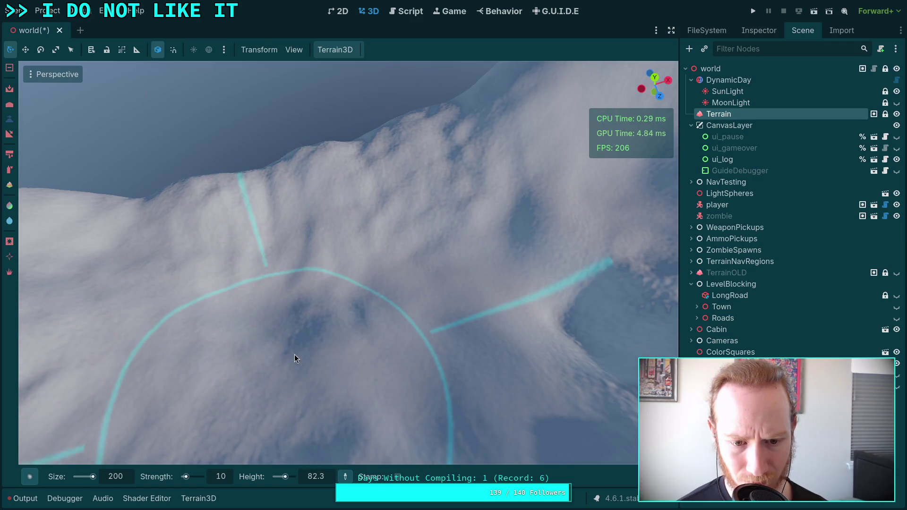
mouse_move(294, 355)
left_mouse_down()
mouse_move(337, 332)
mouse_move(397, 225)
mouse_move(350, 282)
mouse_move(461, 275)
mouse_move(476, 264)
mouse_move(411, 309)
mouse_move(258, 235)
mouse_move(177, 235)
left_mouse_up()
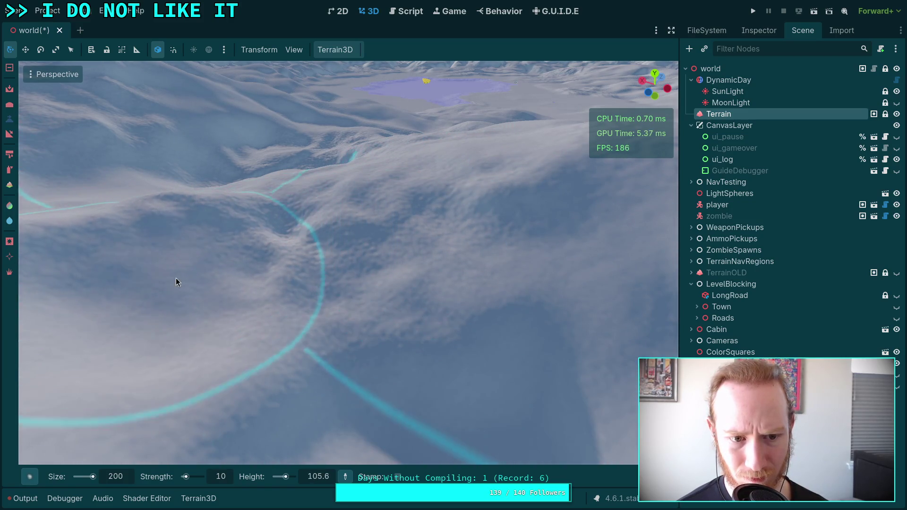
left_click_drag(176, 279, 300, 257)
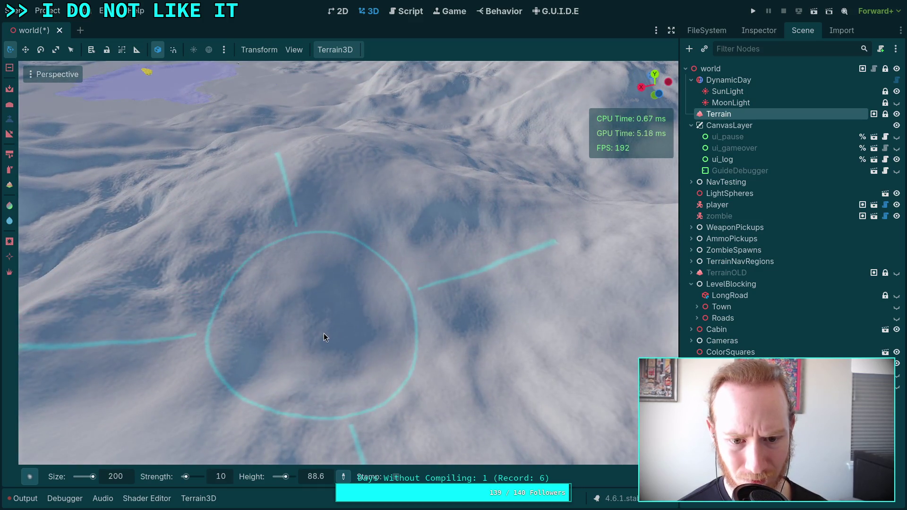
left_click_drag(324, 333, 265, 317)
- Reshape and smooth the slope using the size 200, strength 10 brush
key("s")
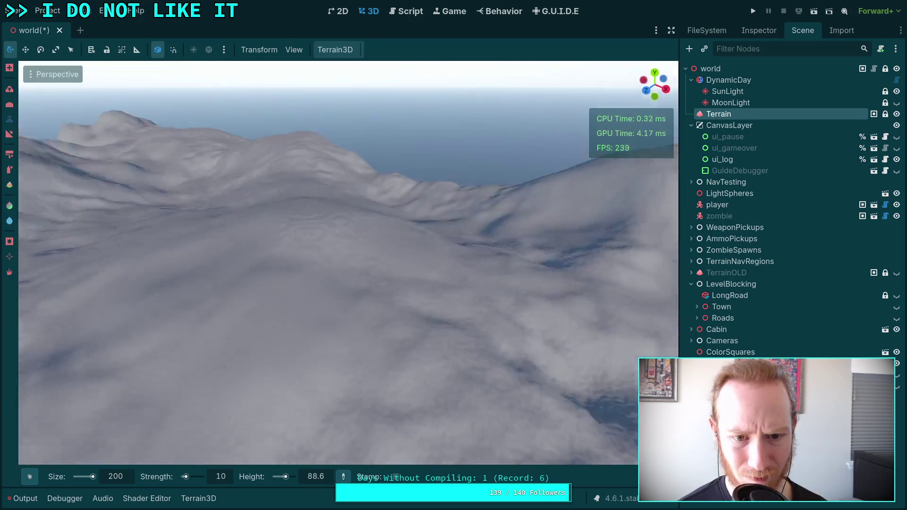
key("w")
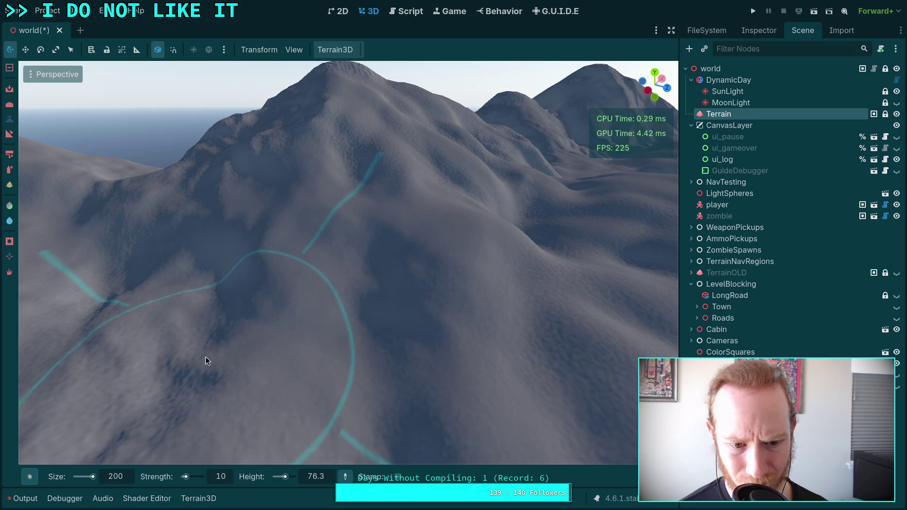
scroll(199, 360, "up", 5)
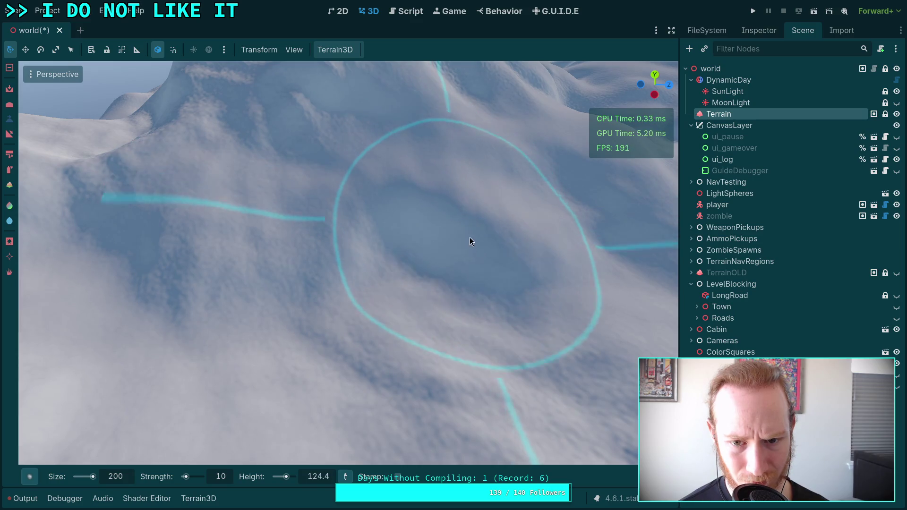
mouse_move(471, 274)
left_mouse_down()
mouse_move(301, 336)
mouse_move(293, 380)
mouse_move(331, 191)
left_mouse_up()
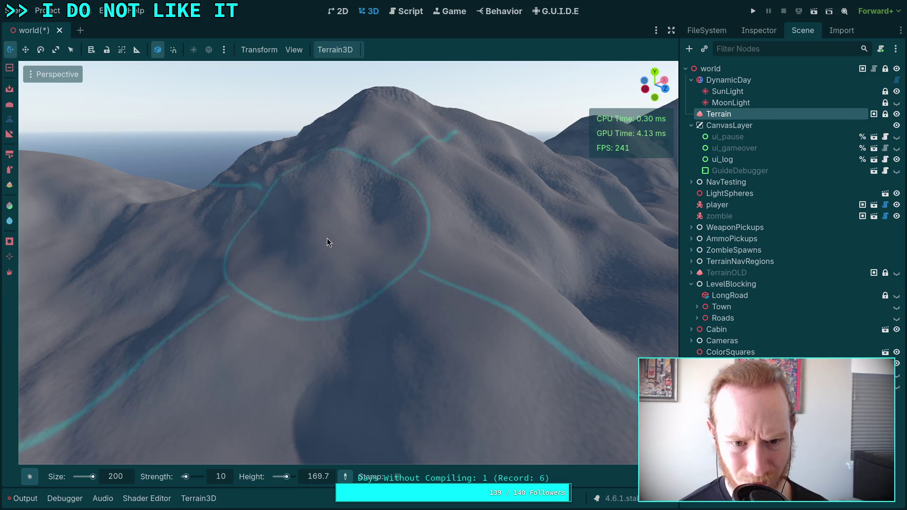
mouse_move(327, 238)
left_mouse_down()
mouse_move(313, 355)
mouse_move(354, 326)
mouse_move(436, 233)
mouse_move(306, 143)
mouse_move(374, 205)
mouse_move(465, 259)
left_mouse_up()
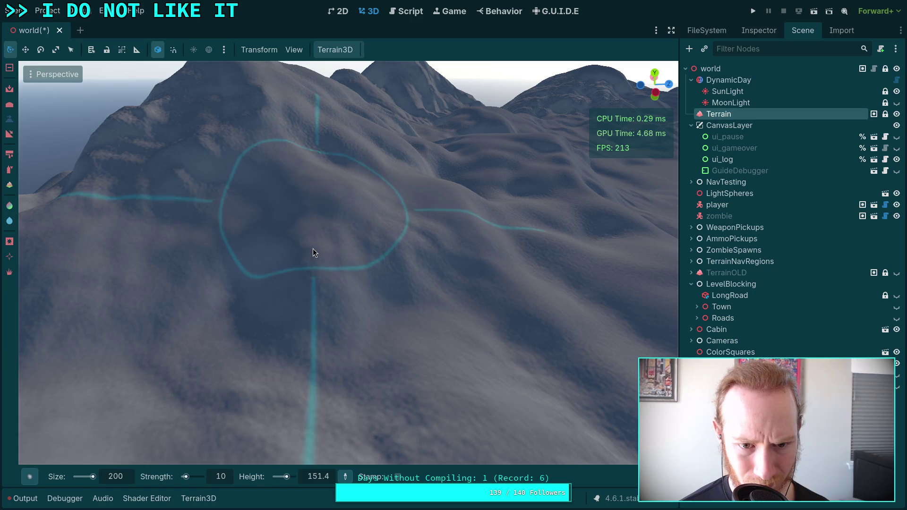
mouse_move(313, 249)
left_mouse_down()
mouse_move(333, 288)
mouse_move(329, 361)
mouse_move(331, 353)
mouse_move(273, 357)
left_mouse_up()
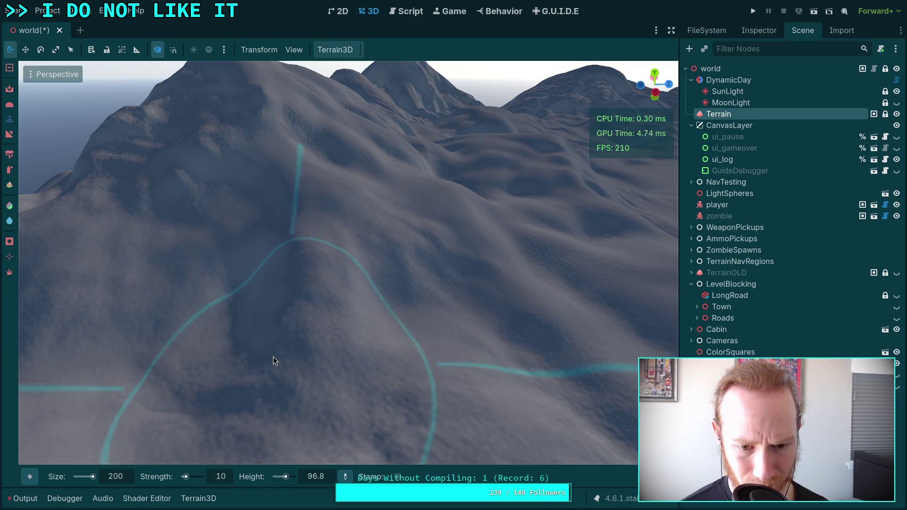
left_click_drag(264, 284, 232, 312)
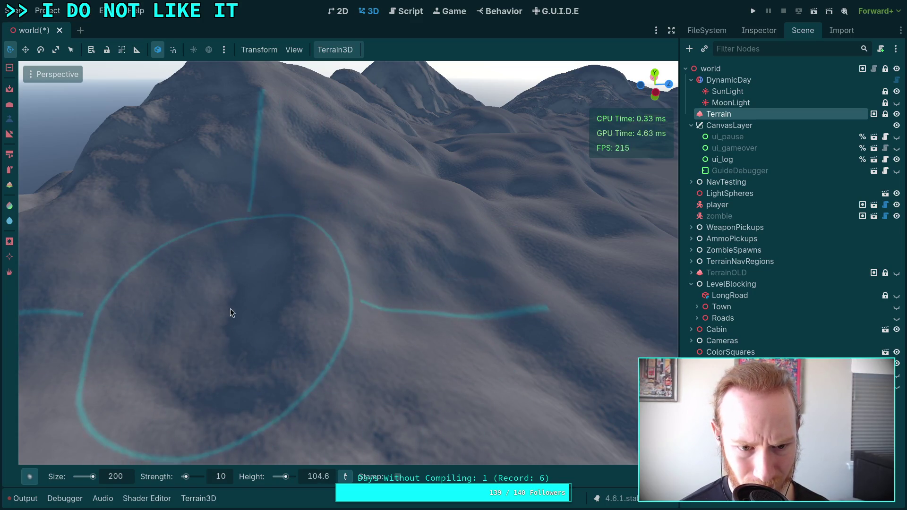
- Inspect the smoothed slopes and mountain peak from several angles
mouse_move(233, 230)
left_mouse_down()
mouse_move(310, 304)
mouse_move(326, 348)
mouse_move(369, 397)
mouse_move(395, 265)
mouse_move(390, 206)
mouse_move(441, 277)
left_mouse_up()
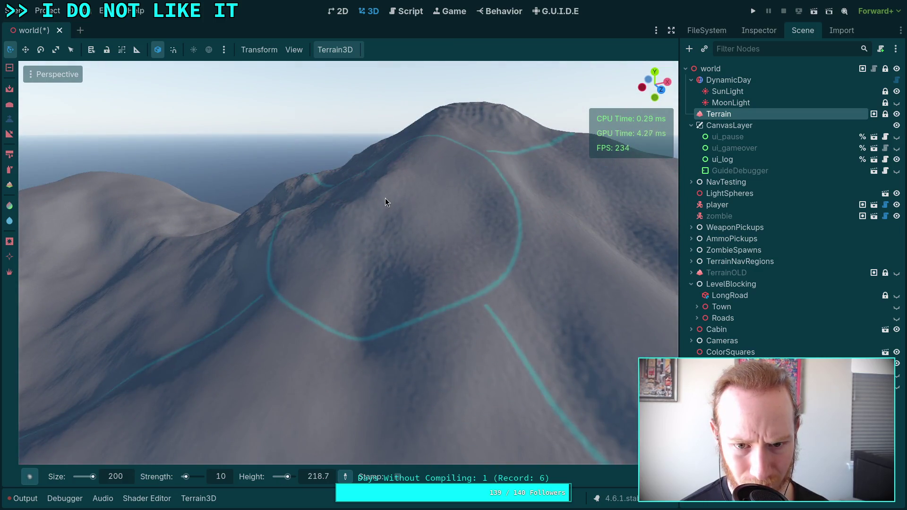
left_click_drag(342, 317, 405, 306)
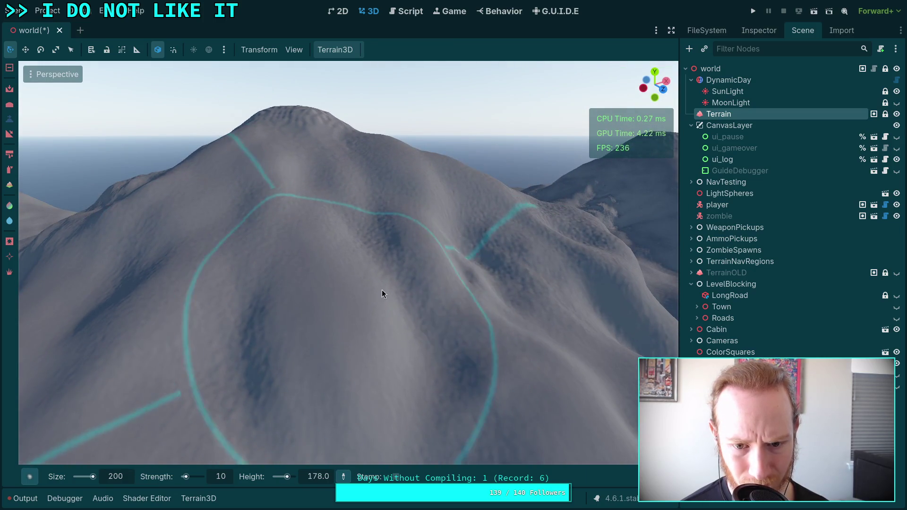
left_click_drag(470, 284, 462, 292)
left_click_drag(389, 279, 389, 277)
left_click_drag(340, 320, 261, 321)
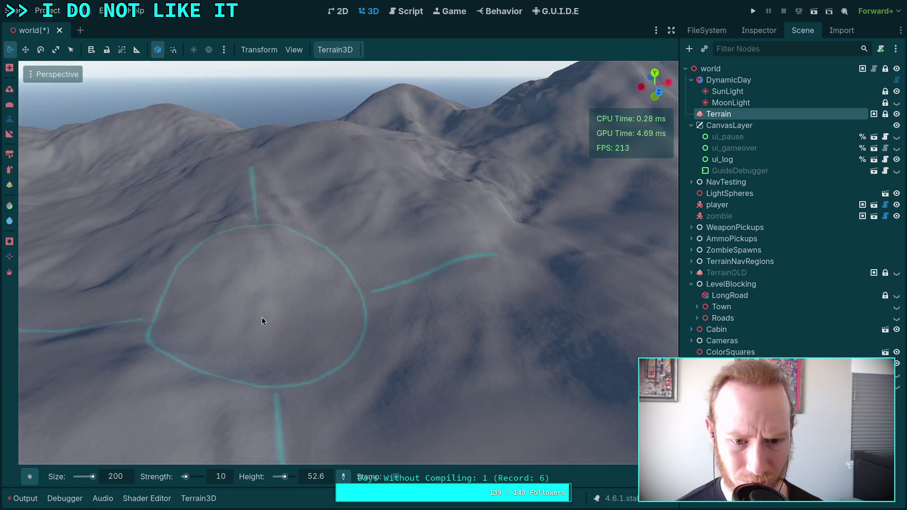
left_click_drag(272, 373, 272, 374)
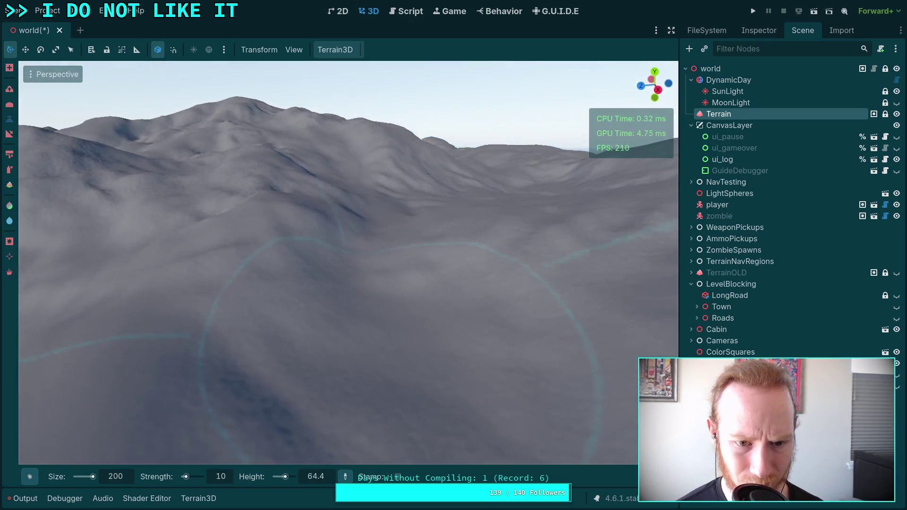
left_click_drag(301, 216, 376, 250)
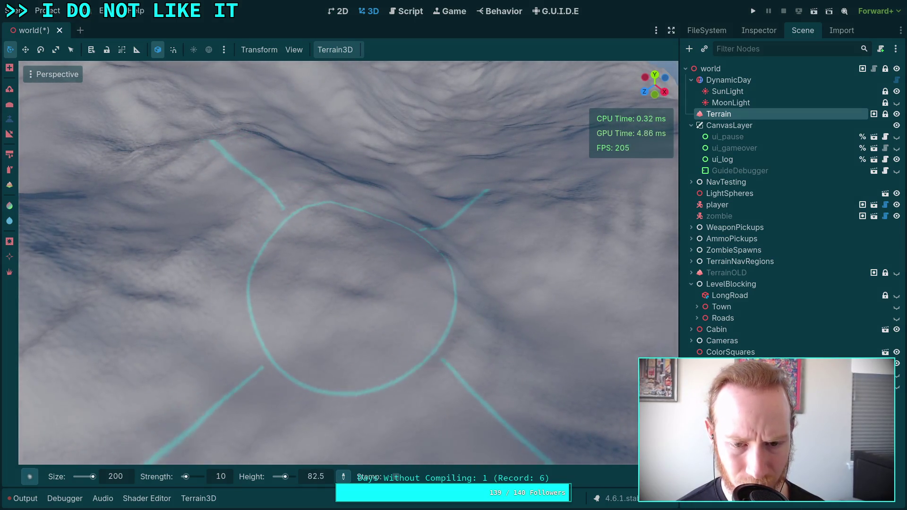
left_click_drag(353, 278, 282, 292)
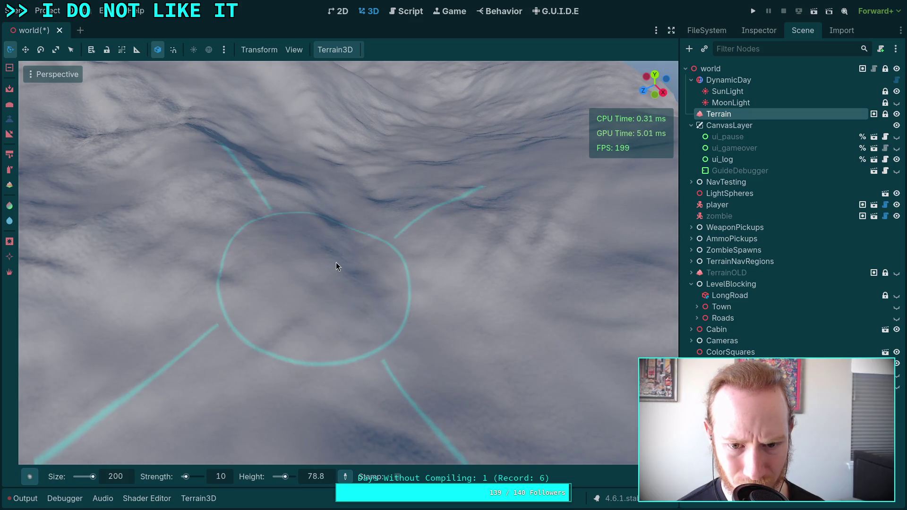
left_click_drag(336, 263, 336, 262)
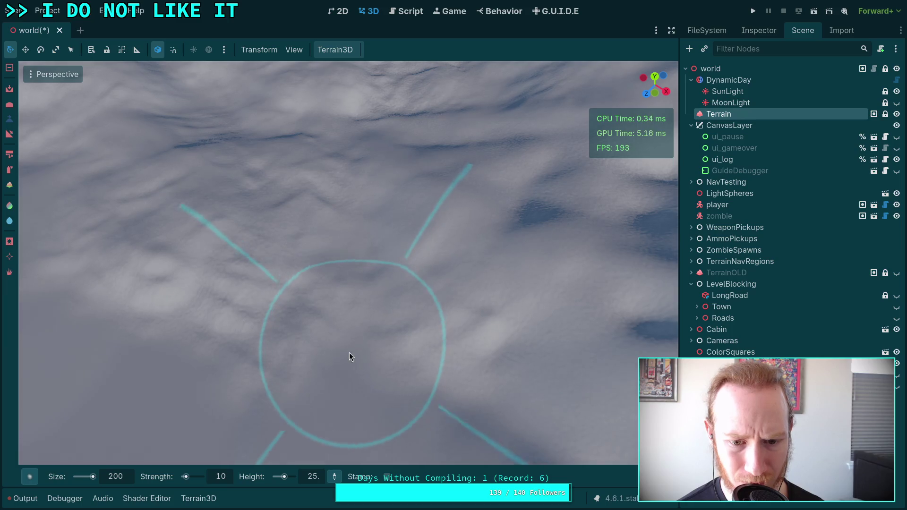
- Switch the brush back to raising terrain and return to a perspective mountain view
left_click(346, 377, "ctrl")
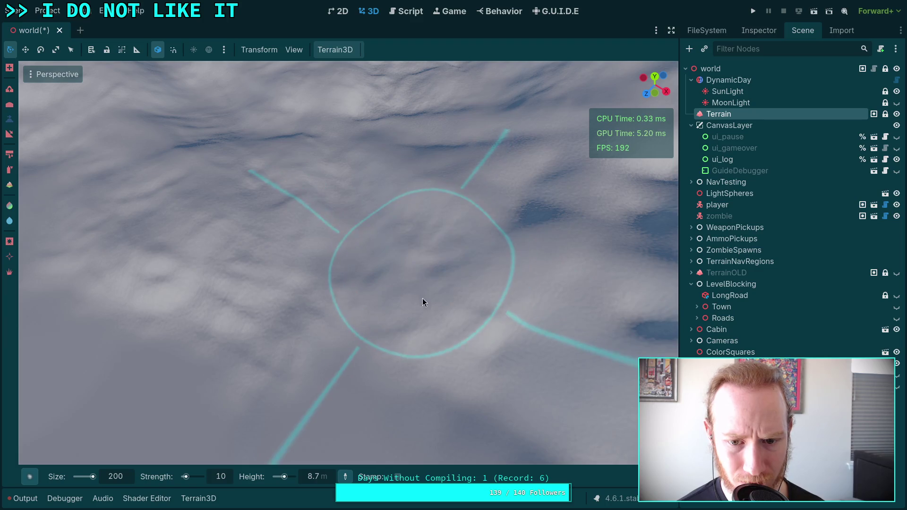
left_click_drag(422, 298, 367, 243)
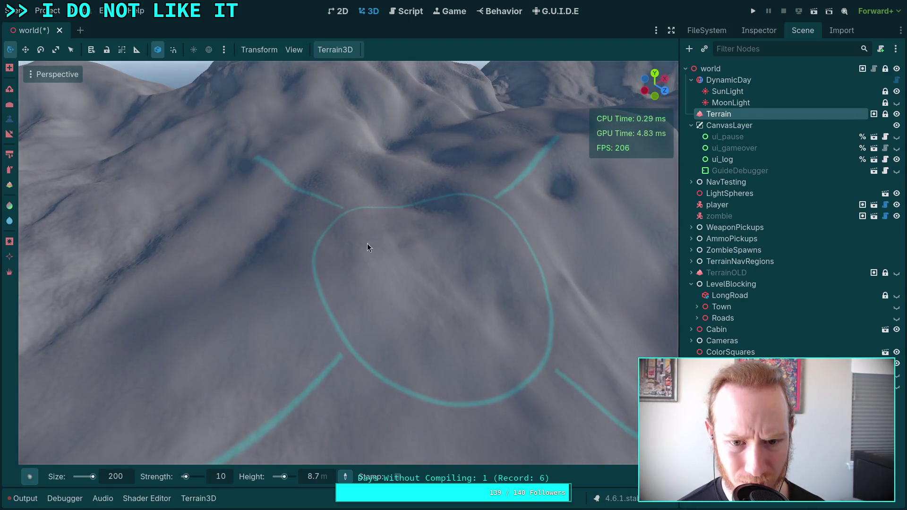
scroll(350, 310, "down", 5)
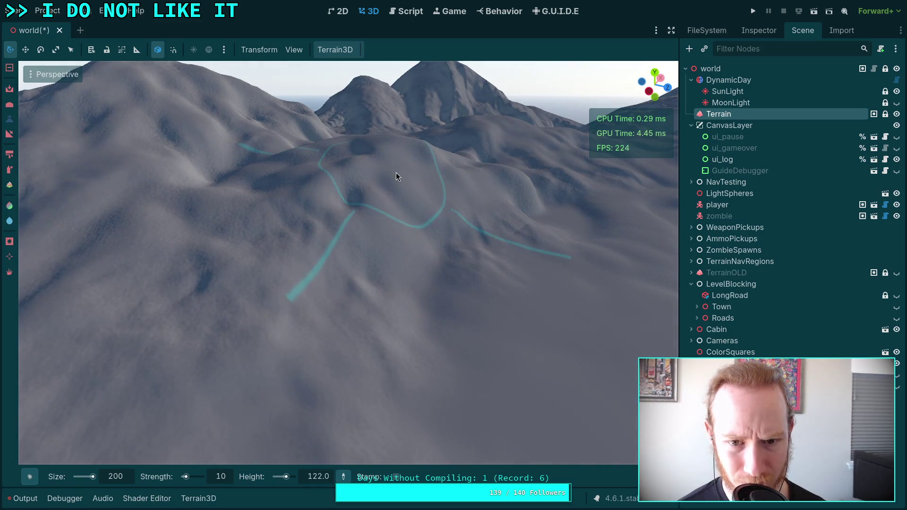
- Raise the hillside and nearby slopes with short dabs of the size 200 brush
scroll(405, 296, "up", 3)
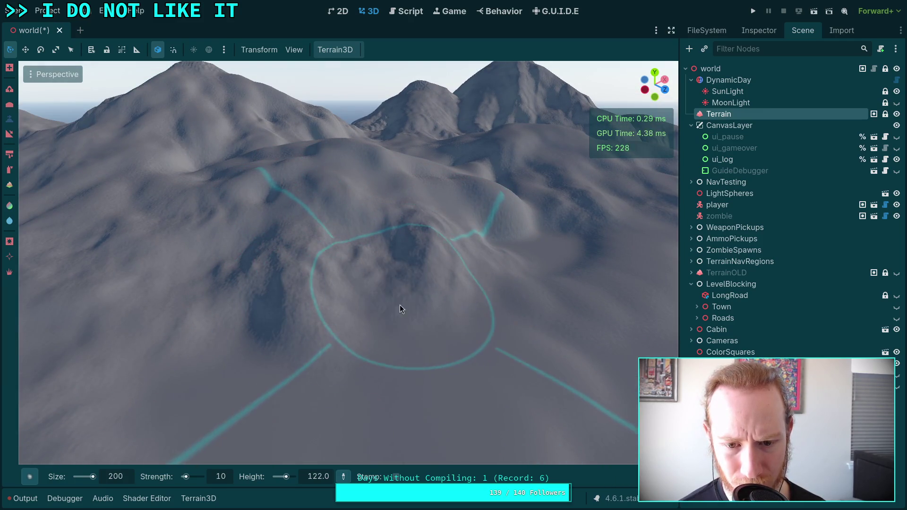
left_click(397, 249, "ctrl")
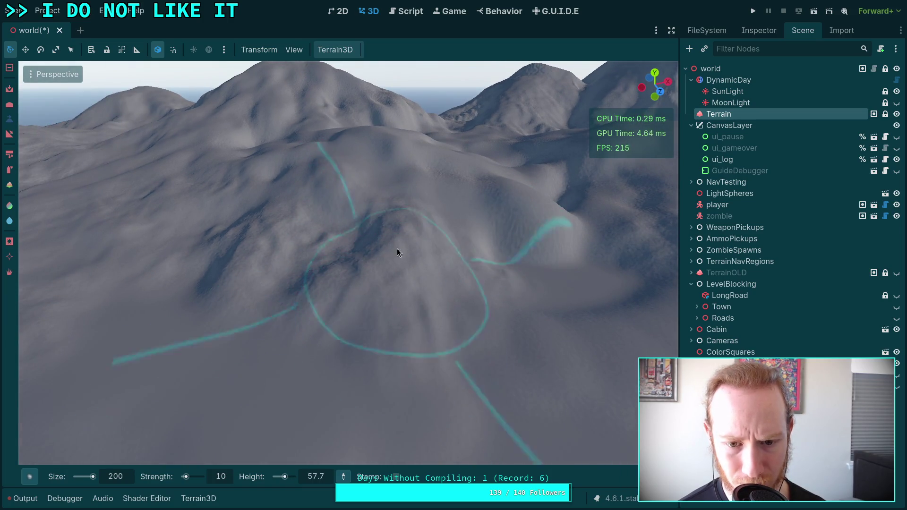
scroll(397, 249, "up", 3)
left_click(350, 236, "ctrl")
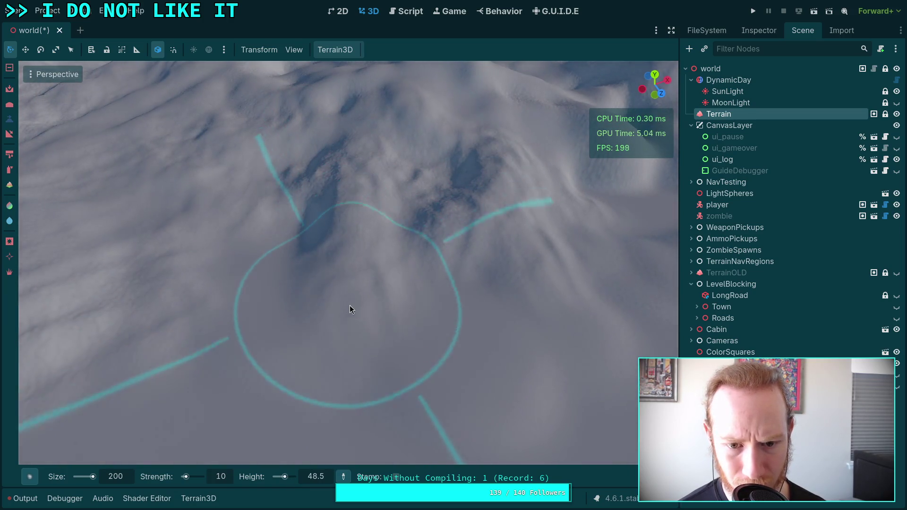
left_click(315, 273, "ctrl")
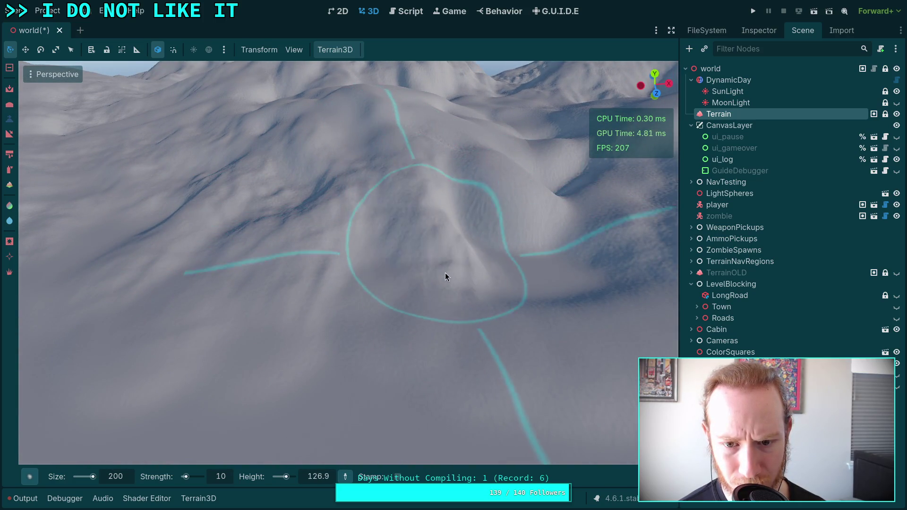
- Raise the ground across the hilltop, checking the sculpted area from several angles
left_click_drag(473, 218, 423, 142)
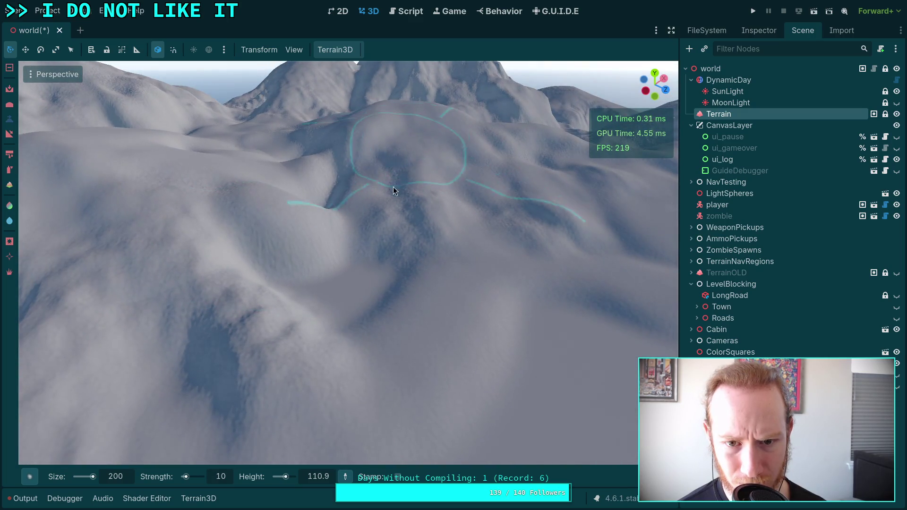
scroll(398, 215, "up", 2)
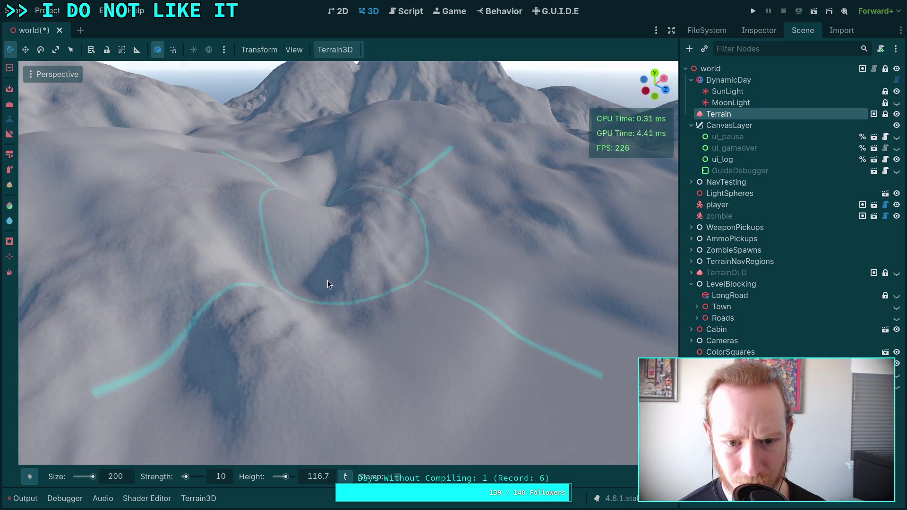
left_click_drag(327, 279, 406, 205)
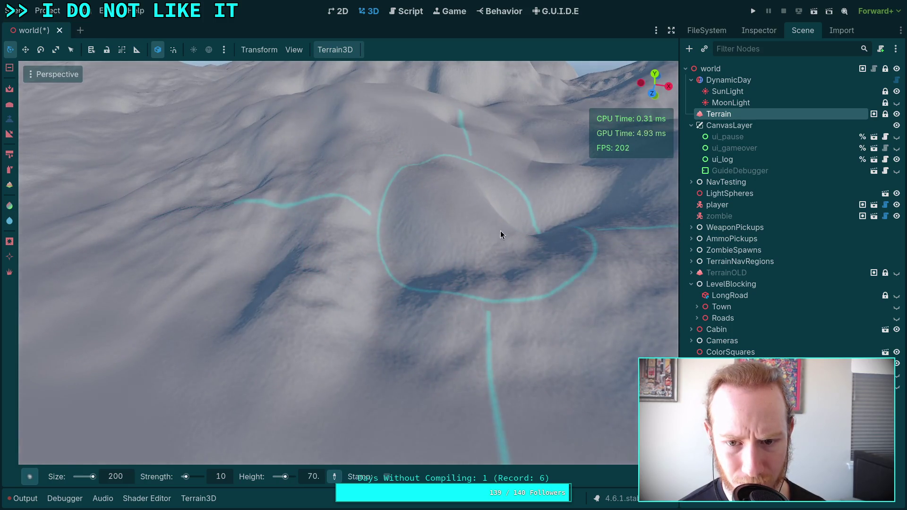
left_click_drag(500, 231, 435, 187)
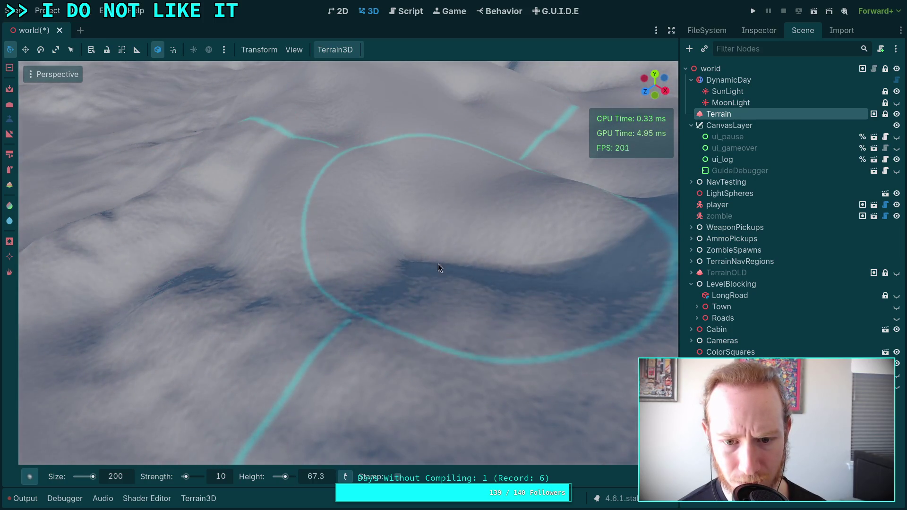
mouse_move(428, 237)
left_mouse_down()
mouse_move(446, 205)
mouse_move(400, 211)
mouse_move(371, 235)
mouse_move(389, 263)
left_mouse_up()
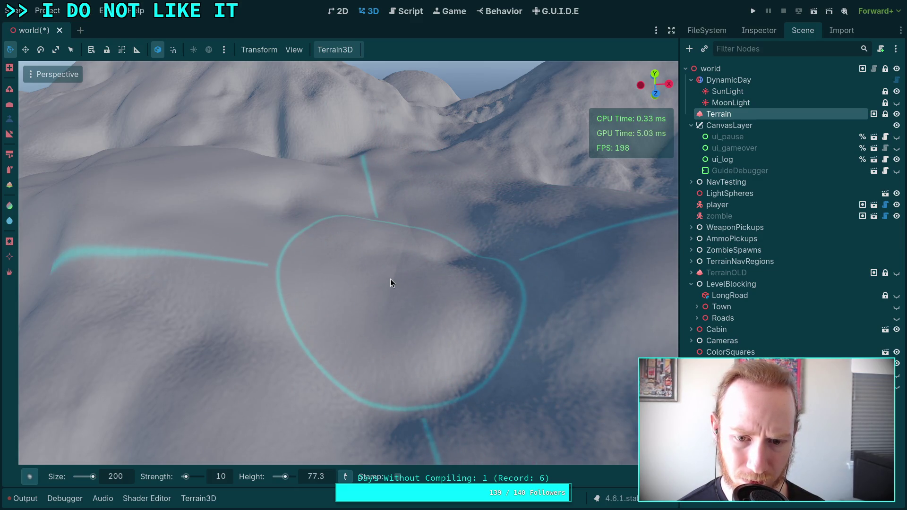
mouse_move(315, 277)
left_mouse_down()
mouse_move(249, 258)
mouse_move(405, 272)
mouse_move(386, 249)
left_mouse_up()
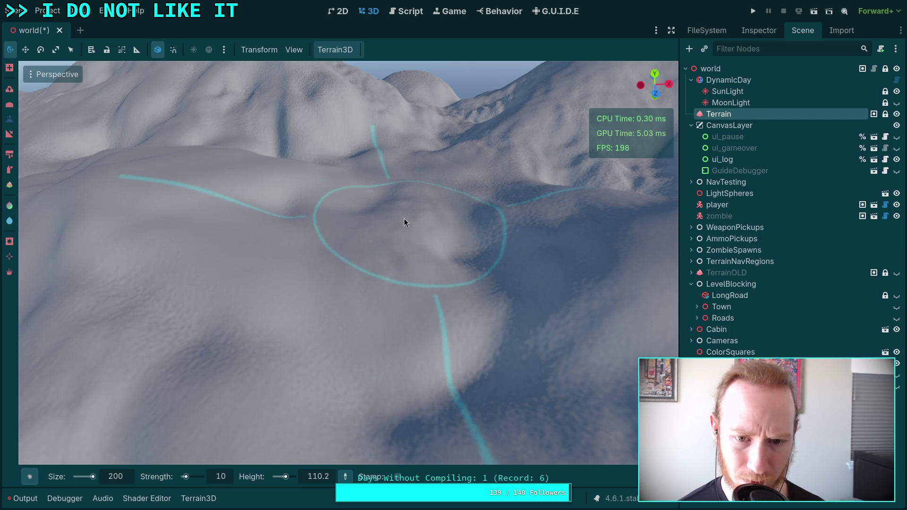
mouse_move(267, 202)
left_mouse_down()
mouse_move(353, 196)
mouse_move(560, 279)
mouse_move(365, 375)
left_mouse_up()
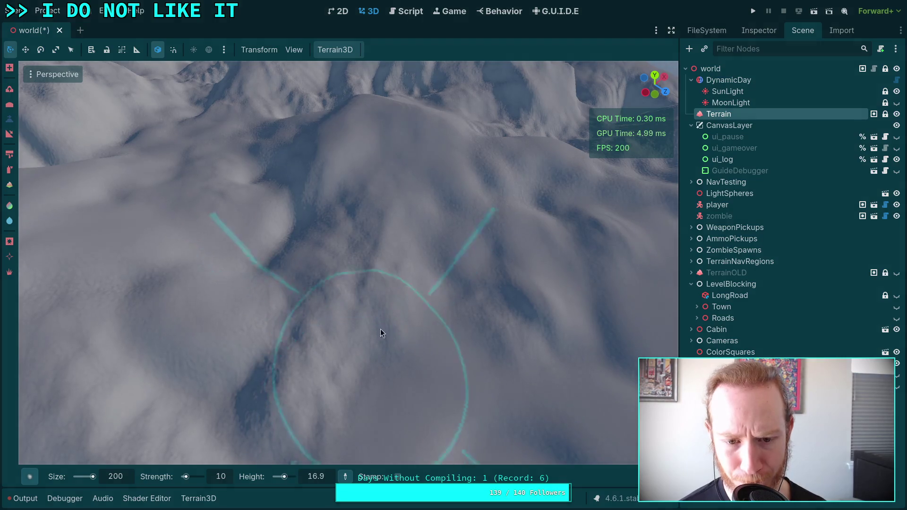
left_click_drag(380, 330, 351, 241)
scroll(246, 289, "up", 3)
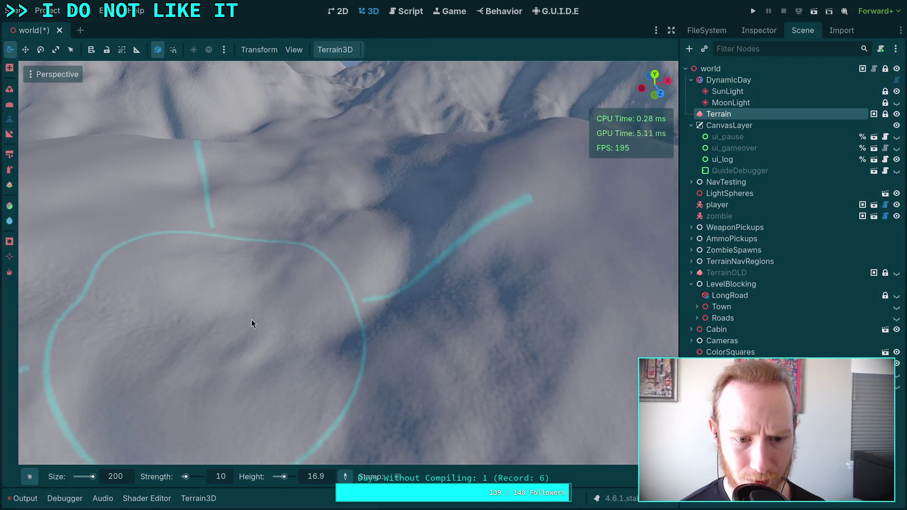
mouse_move(345, 201)
left_mouse_down()
mouse_move(350, 297)
mouse_move(439, 388)
mouse_move(420, 267)
mouse_move(366, 283)
mouse_move(381, 279)
mouse_move(320, 204)
mouse_move(324, 168)
mouse_move(352, 222)
mouse_move(326, 179)
mouse_move(394, 254)
left_mouse_up()
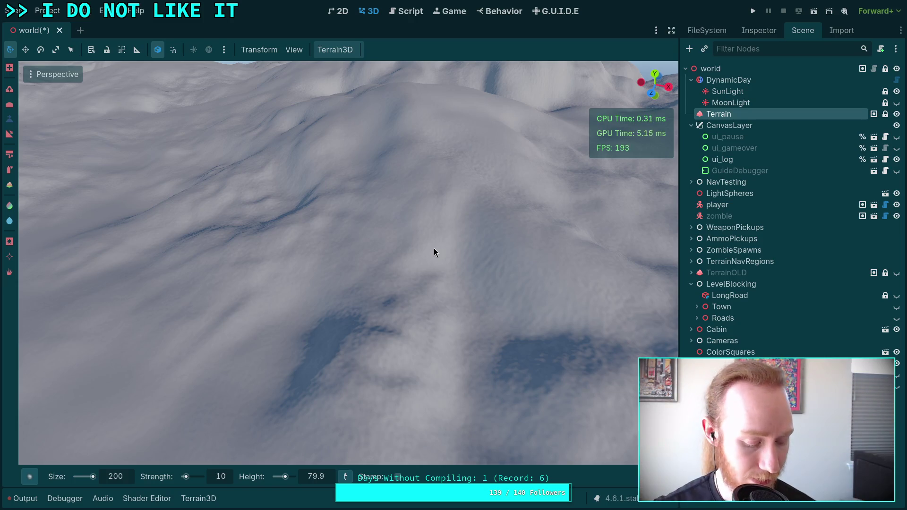
- Orbit low around the snowy dip, then pull back to a wider view of the hills
scroll(434, 251, "down", 5)
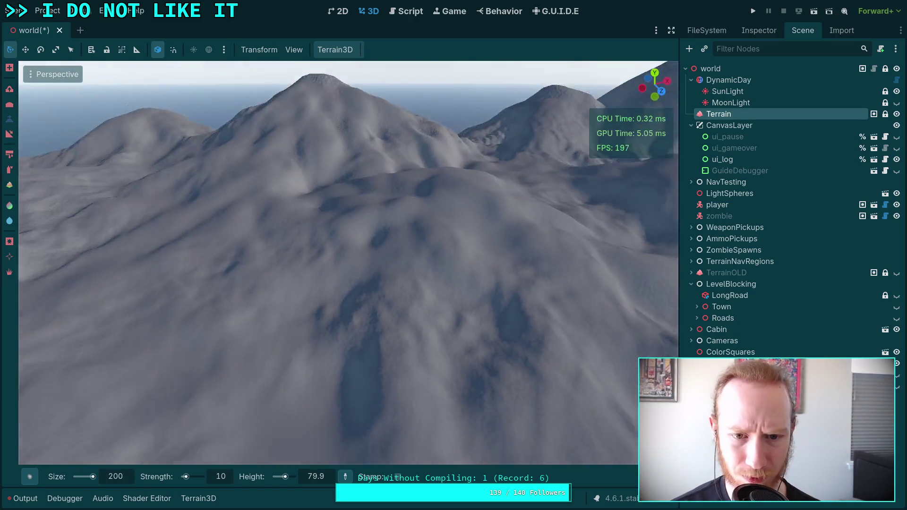
scroll(348, 263, "up", 5)
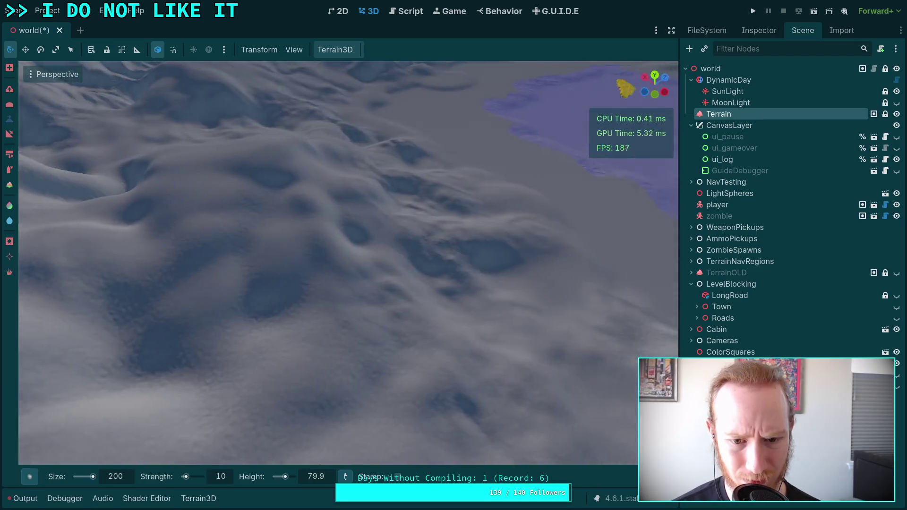
left_click_drag(347, 263, 233, 274)
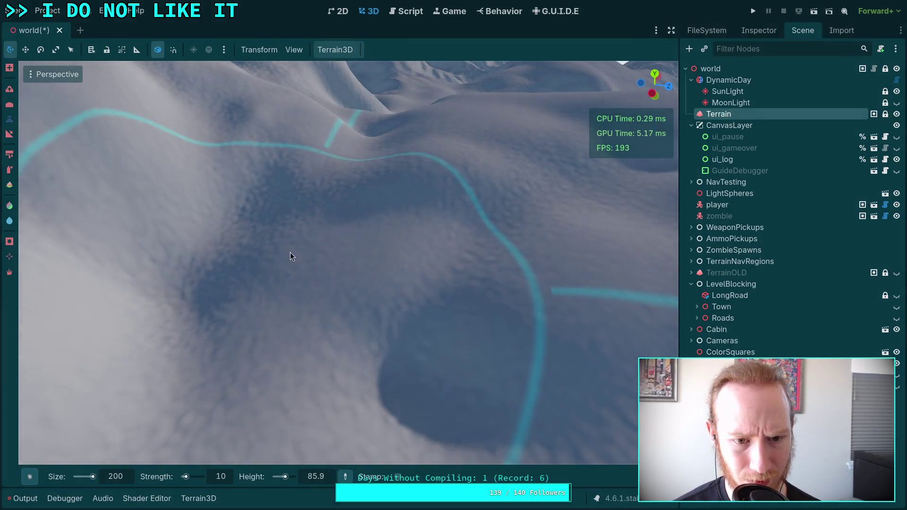
mouse_move(290, 257)
left_mouse_down()
mouse_move(347, 154)
mouse_move(322, 316)
mouse_move(383, 234)
left_mouse_up()
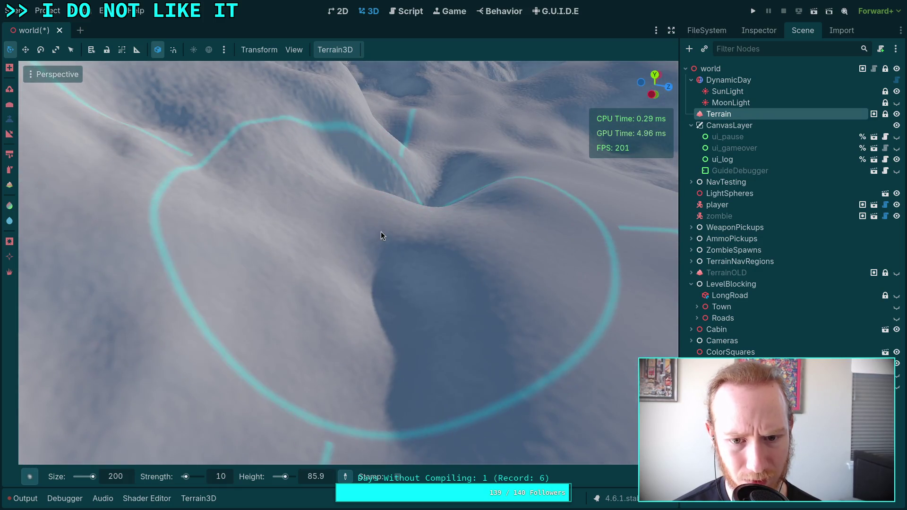
scroll(395, 229, "up", 3)
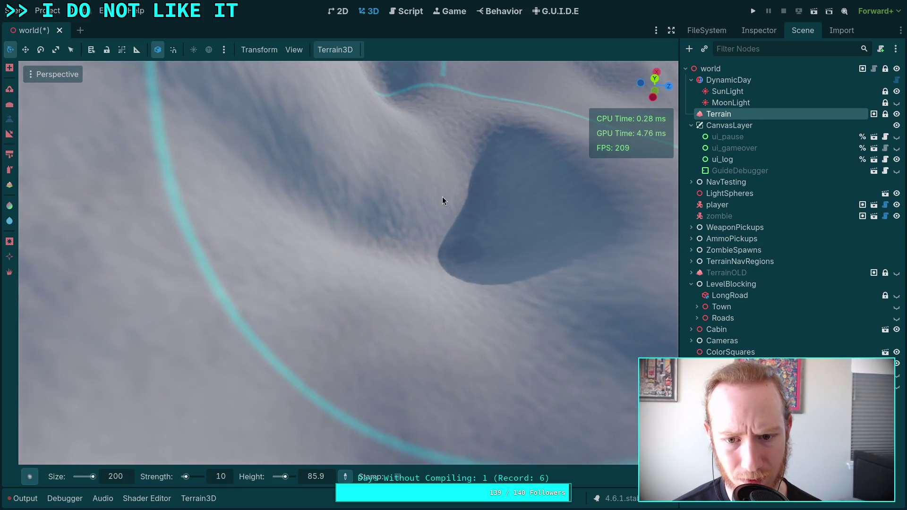
mouse_move(422, 319)
left_mouse_down()
mouse_move(411, 319)
mouse_move(409, 341)
mouse_move(422, 206)
mouse_move(279, 254)
mouse_move(314, 182)
left_mouse_up()
scroll(422, 207, "down", 3)
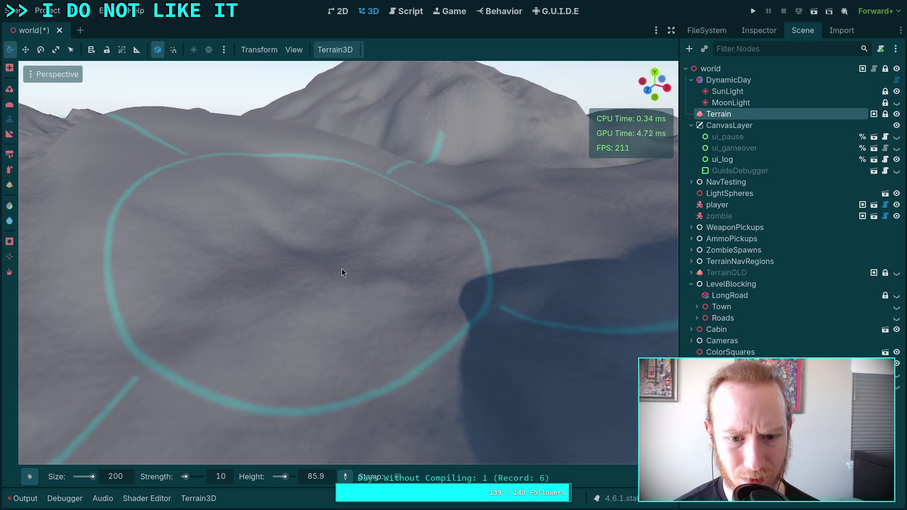
- Fly across the terrain from above to view the hills around the brush
mouse_move(341, 268)
left_mouse_down()
mouse_move(376, 278)
mouse_move(402, 271)
mouse_move(368, 282)
mouse_move(311, 244)
mouse_move(347, 202)
mouse_move(467, 165)
mouse_move(365, 247)
left_mouse_up()
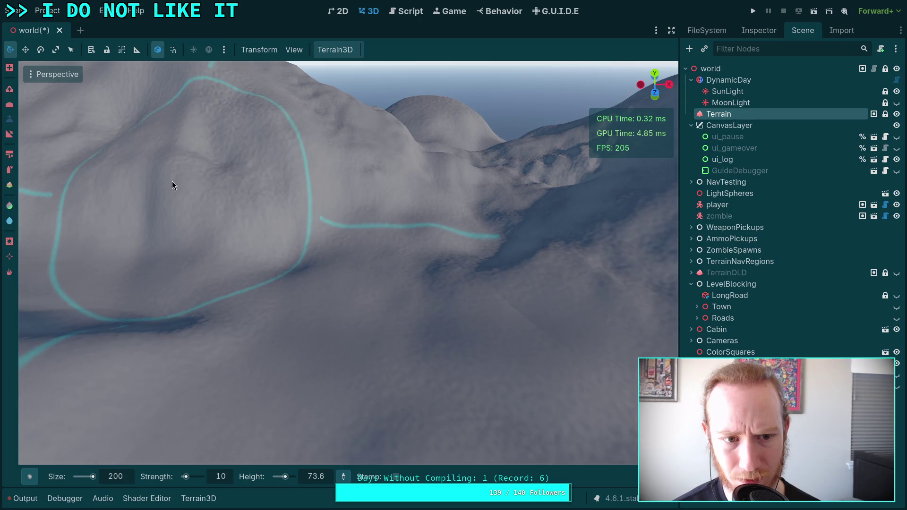
left_click_drag(173, 180, 229, 208)
mouse_move(352, 337)
left_mouse_down()
mouse_move(367, 225)
mouse_move(352, 264)
mouse_move(334, 220)
left_mouse_up()
mouse_move(332, 183)
left_mouse_down()
mouse_move(402, 234)
mouse_move(378, 274)
mouse_move(376, 302)
mouse_move(445, 210)
mouse_move(472, 199)
mouse_move(383, 283)
mouse_move(277, 269)
mouse_move(303, 269)
mouse_move(269, 116)
mouse_move(329, 204)
mouse_move(310, 262)
mouse_move(241, 178)
mouse_move(279, 151)
left_mouse_up()
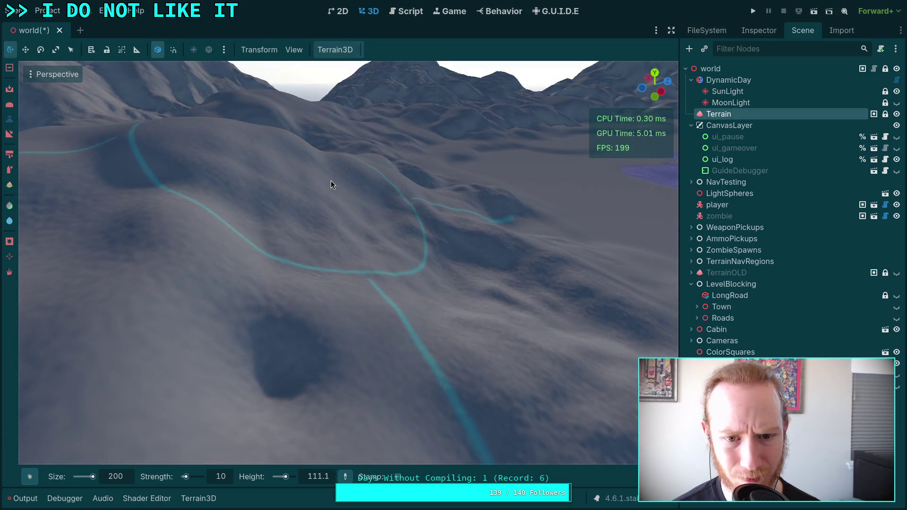
mouse_move(331, 184)
left_mouse_down()
mouse_move(290, 216)
mouse_move(286, 206)
mouse_move(291, 244)
mouse_move(374, 238)
mouse_move(388, 261)
mouse_move(192, 242)
mouse_move(237, 292)
mouse_move(401, 203)
mouse_move(401, 302)
mouse_move(458, 235)
left_mouse_up()
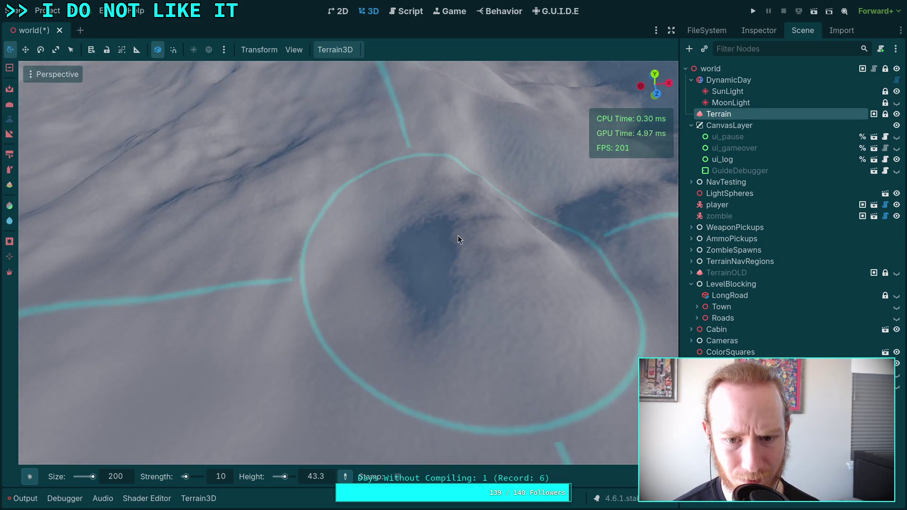
- Drop to a low view over the hillside and save the world scene
left_click_drag(365, 256, 396, 205)
mouse_move(312, 190)
left_mouse_down()
mouse_move(307, 165)
mouse_move(390, 266)
mouse_move(276, 253)
mouse_move(304, 251)
mouse_move(291, 257)
mouse_move(177, 200)
mouse_move(316, 259)
mouse_move(405, 193)
mouse_move(321, 344)
mouse_move(355, 296)
left_mouse_up()
key("ctrl+s")
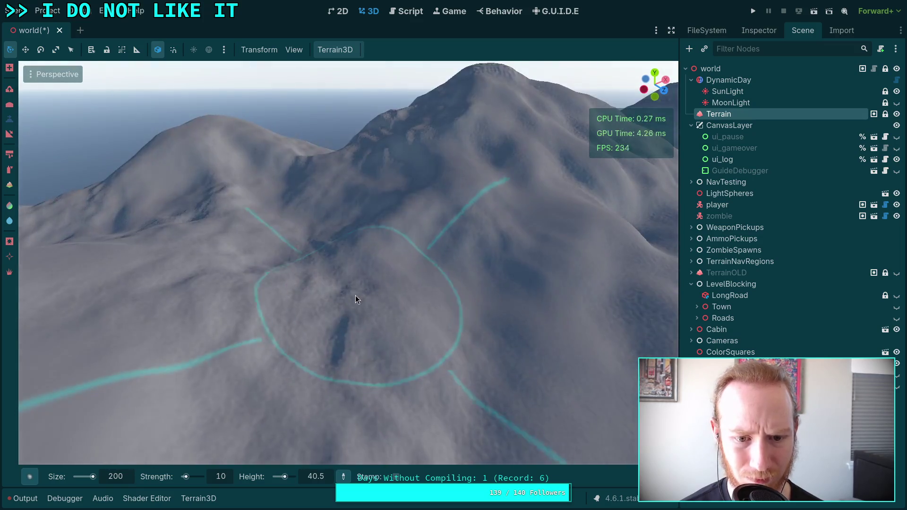
left_click_drag(401, 343, 401, 343)
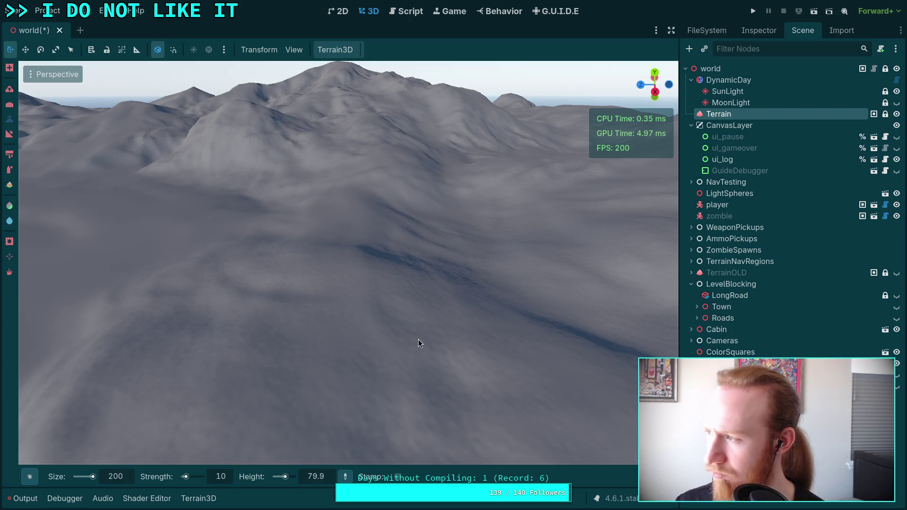
left_click_drag(414, 351, 415, 351)
mouse_move(349, 324)
left_mouse_down()
mouse_move(324, 216)
mouse_move(249, 320)
mouse_move(454, 307)
mouse_move(402, 313)
mouse_move(310, 253)
mouse_move(301, 307)
mouse_move(259, 343)
mouse_move(247, 317)
left_mouse_up()
scroll(247, 302, "up", 8)
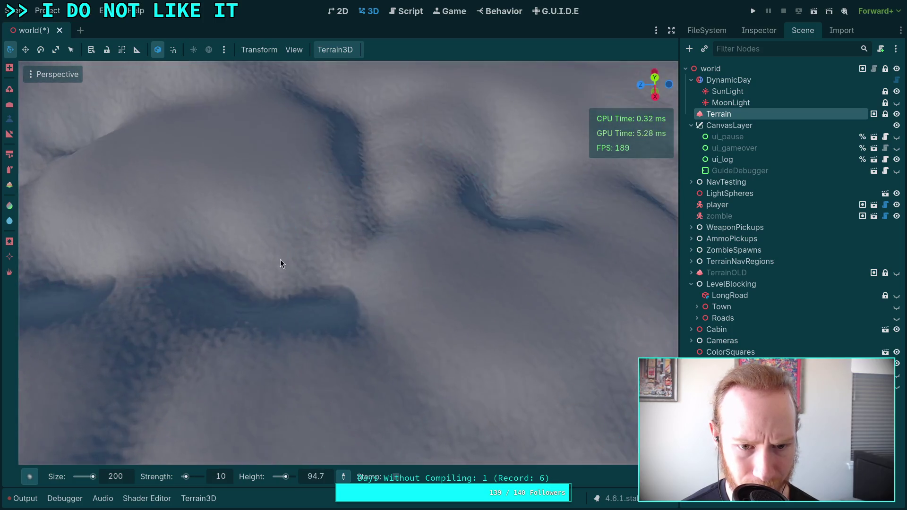
mouse_move(279, 263)
left_mouse_down()
mouse_move(173, 289)
mouse_move(238, 339)
mouse_move(248, 276)
mouse_move(354, 169)
mouse_move(329, 148)
mouse_move(423, 141)
mouse_move(516, 190)
mouse_move(500, 192)
mouse_move(426, 281)
mouse_move(281, 304)
left_mouse_up()
scroll(282, 304, "down", 3)
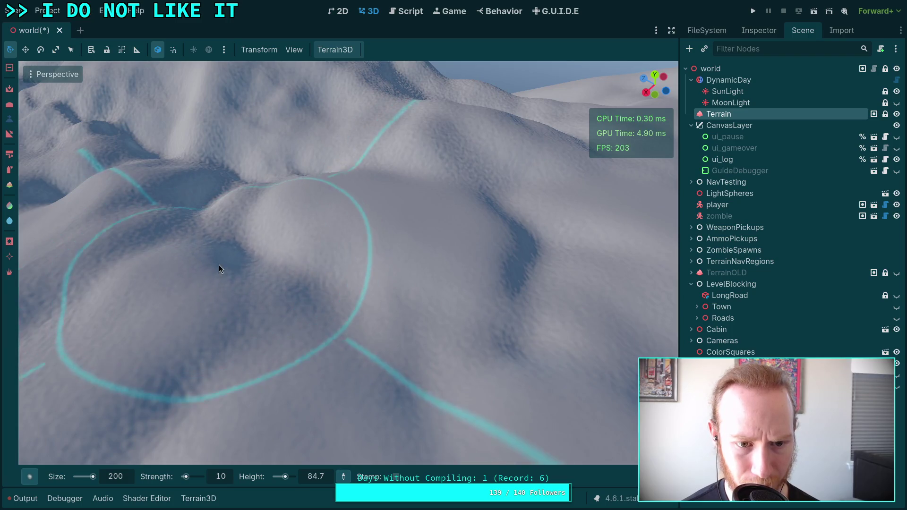
left_click_drag(220, 264, 449, 364)
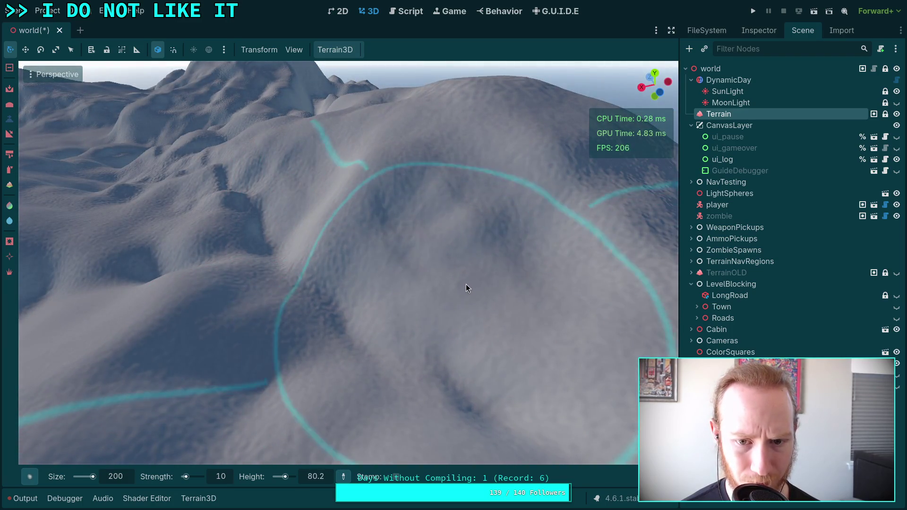
left_click_drag(188, 291, 263, 268)
scroll(350, 236, "up", 5)
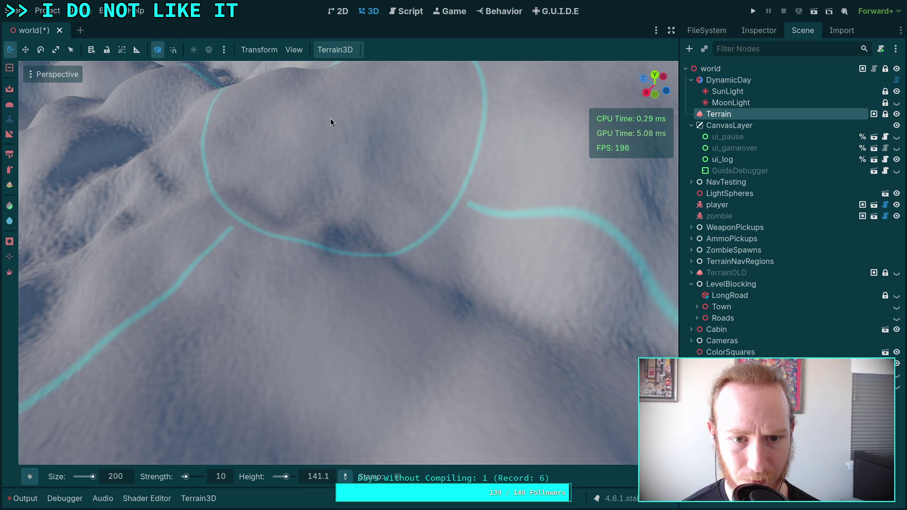
scroll(418, 128, "down", 5)
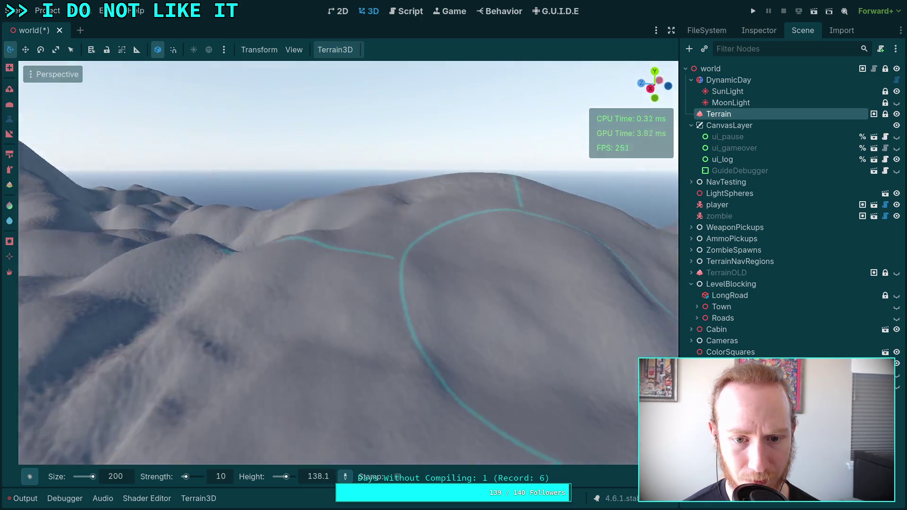
mouse_move(418, 127)
left_mouse_down()
mouse_move(498, 186)
mouse_move(320, 197)
mouse_move(293, 170)
left_mouse_up()
key("w")
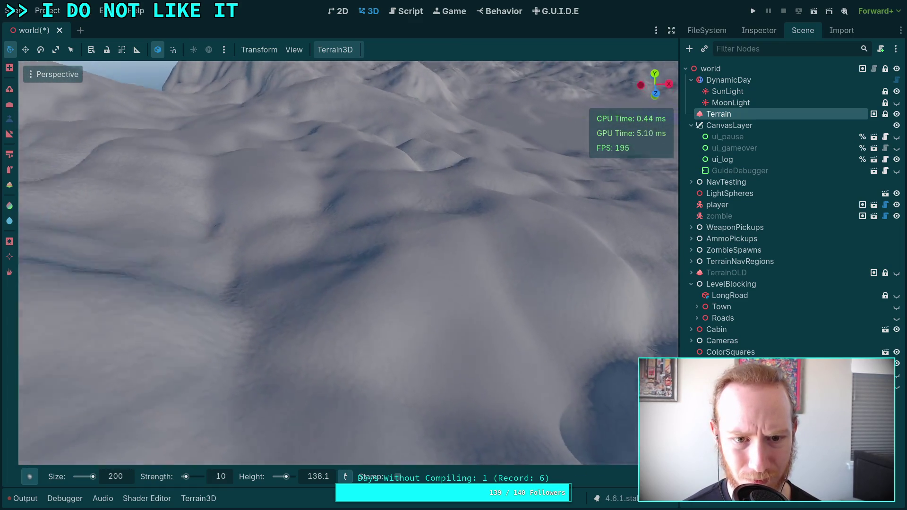
- Sculpt down the slope and carve a dip below the existing hollow
key("w")
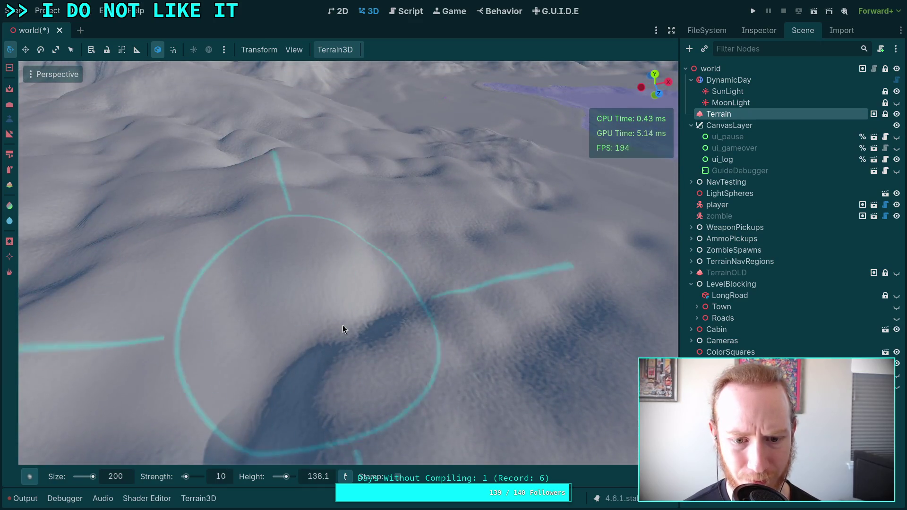
mouse_move(342, 326)
left_mouse_down()
mouse_move(385, 308)
mouse_move(376, 308)
left_mouse_up()
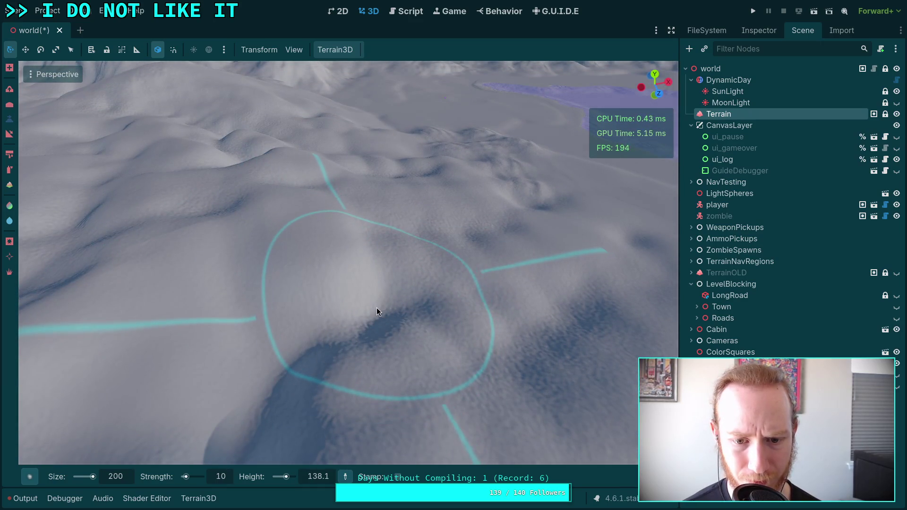
mouse_move(294, 239)
left_mouse_down()
mouse_move(287, 301)
mouse_move(299, 375)
left_mouse_up()
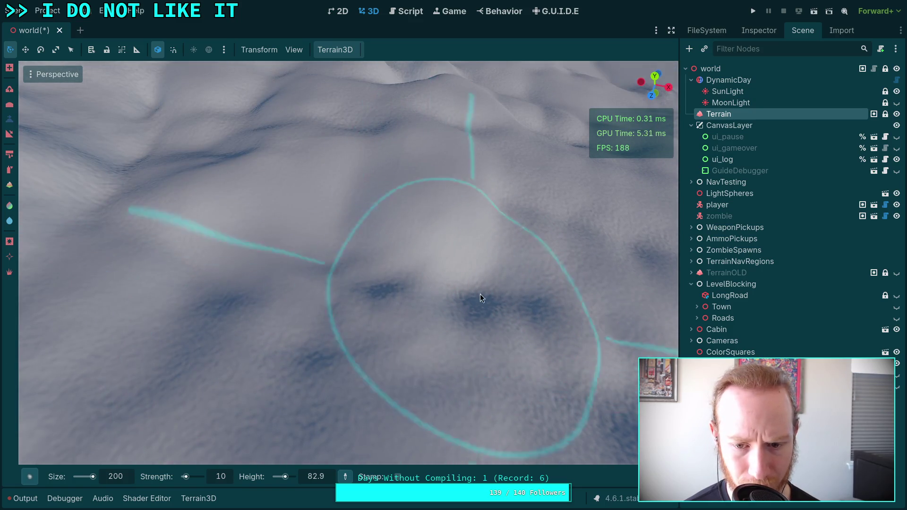
scroll(456, 279, "down", 5)
scroll(414, 219, "up", 5)
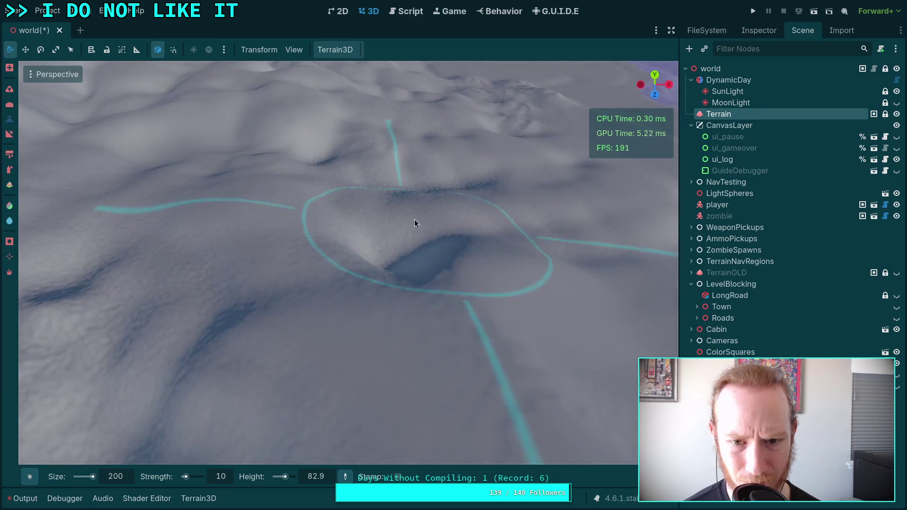
scroll(414, 249, "up", 2)
mouse_move(402, 264)
left_mouse_down()
mouse_move(409, 318)
mouse_move(373, 280)
mouse_move(453, 295)
left_mouse_up()
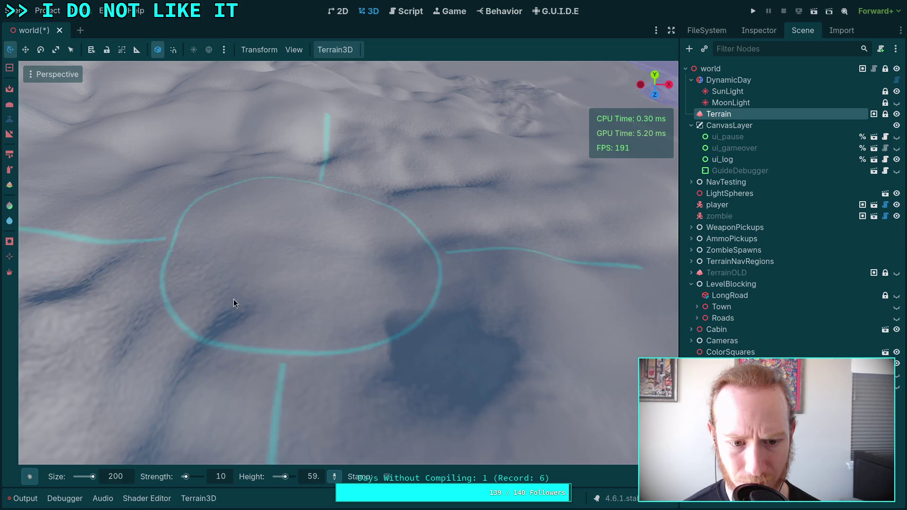
- Fill in the dark depression across the snowy terrain
mouse_move(282, 303)
left_mouse_down()
mouse_move(319, 268)
mouse_move(358, 276)
mouse_move(316, 313)
left_mouse_up()
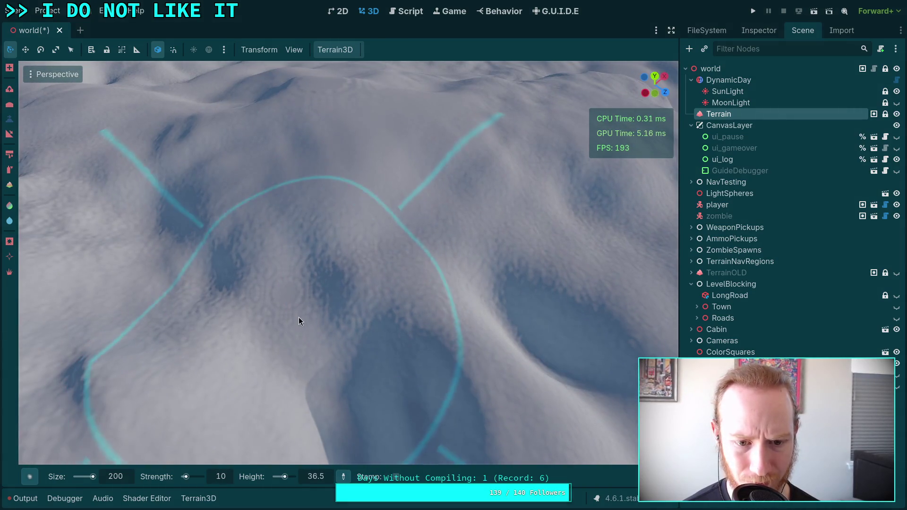
mouse_move(350, 178)
left_mouse_down()
mouse_move(284, 147)
mouse_move(269, 229)
left_mouse_up()
left_click_drag(278, 170, 270, 254)
mouse_move(202, 254)
left_mouse_down()
mouse_move(272, 168)
mouse_move(308, 157)
mouse_move(305, 127)
mouse_move(387, 369)
mouse_move(489, 176)
left_mouse_up()
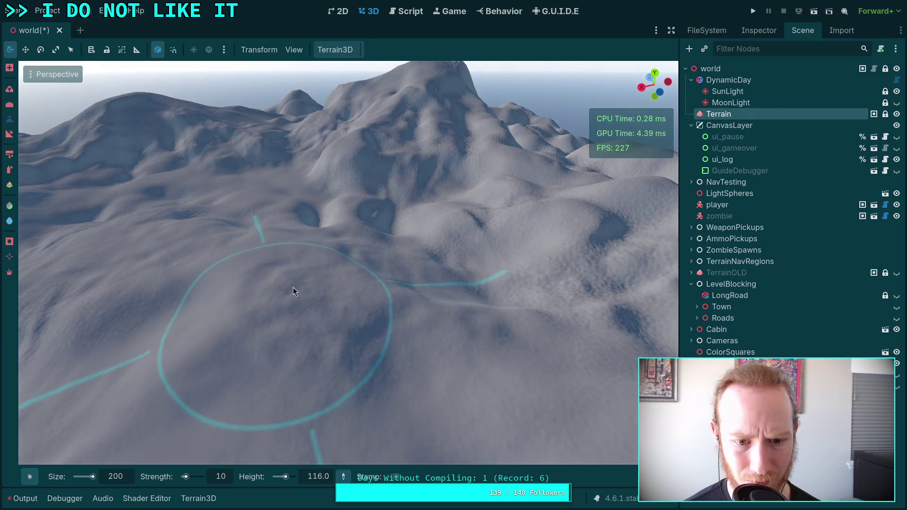
scroll(293, 287, "up", 3)
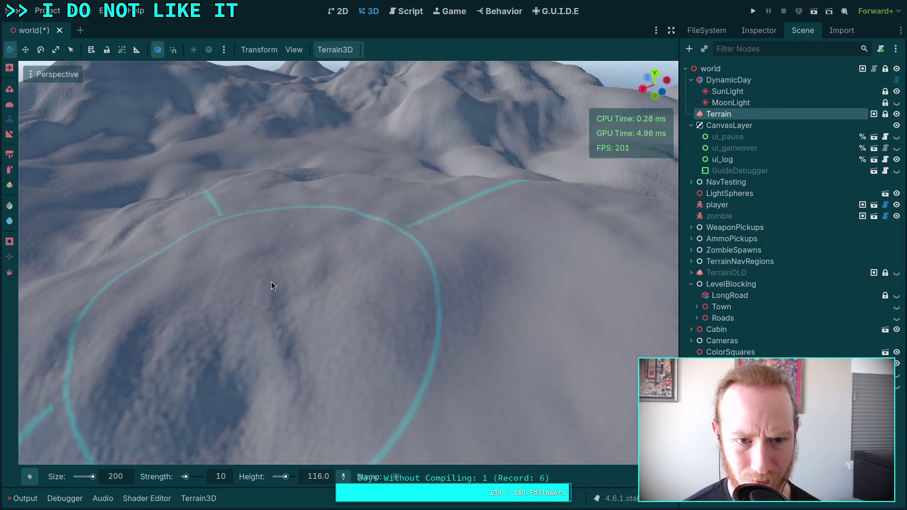
scroll(271, 282, "down", 3)
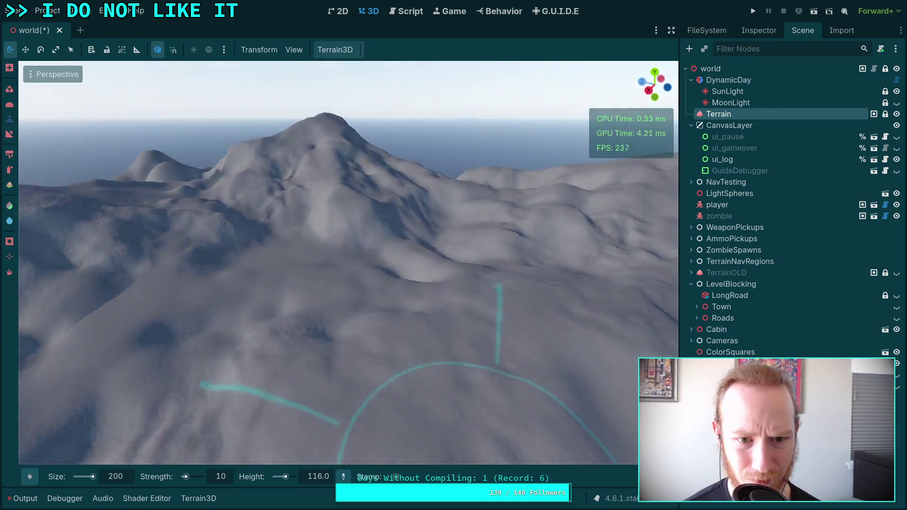
- Sculpt the mountainside below the peak with the size 200, strength 10 brush
left_click_drag(272, 281, 281, 135)
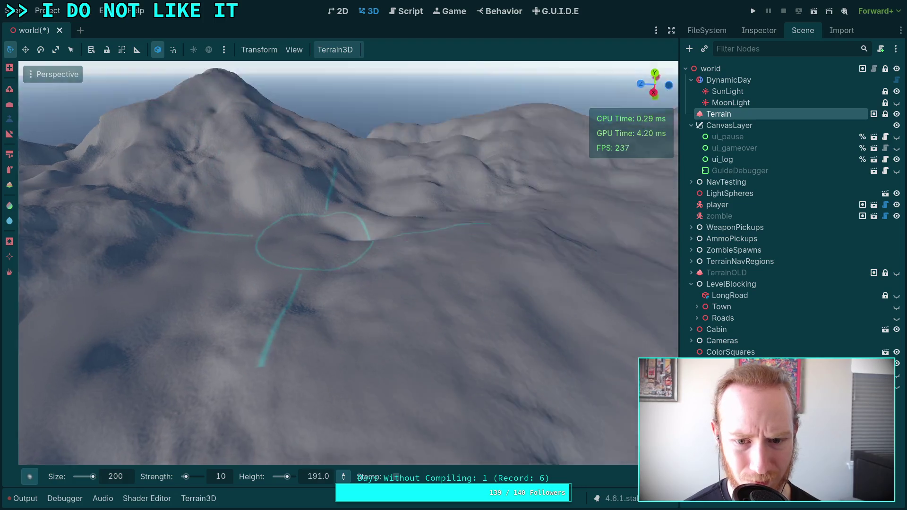
scroll(311, 241, "up", 5)
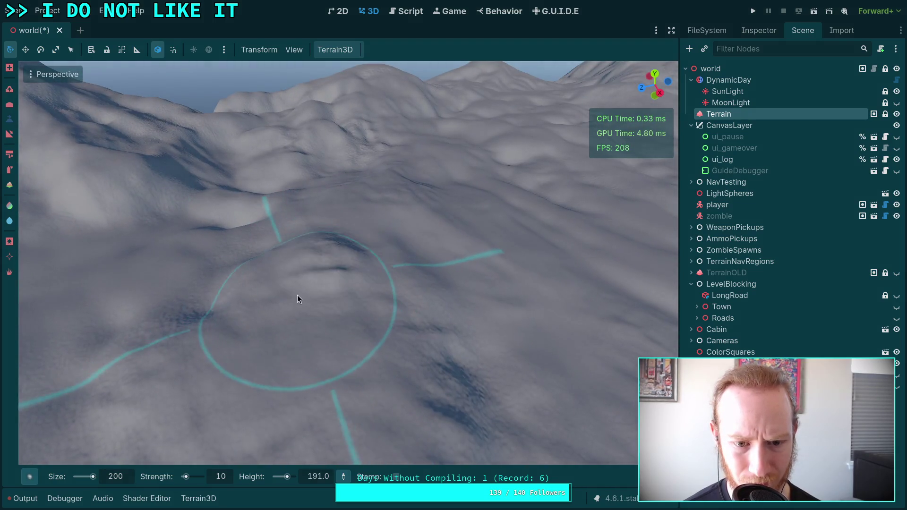
scroll(295, 352, "down", 5)
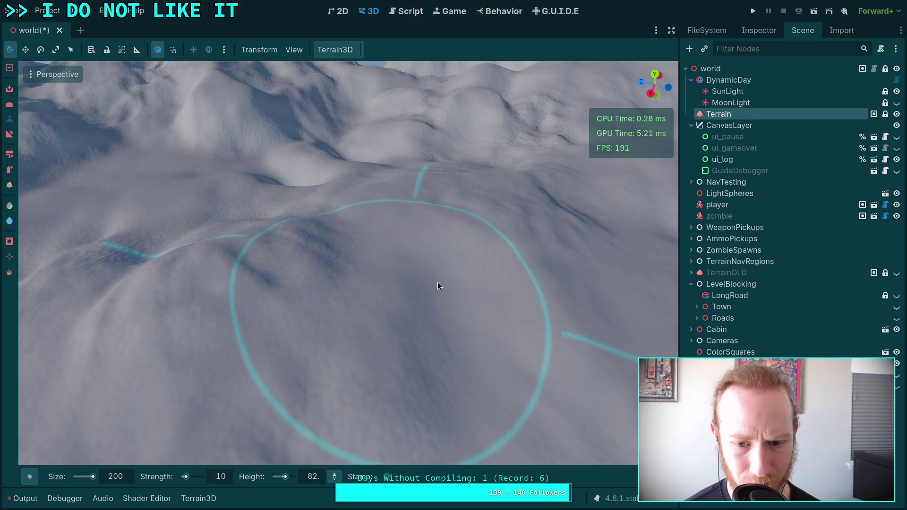
left_click_drag(437, 282, 403, 283)
left_click_drag(316, 361, 329, 296)
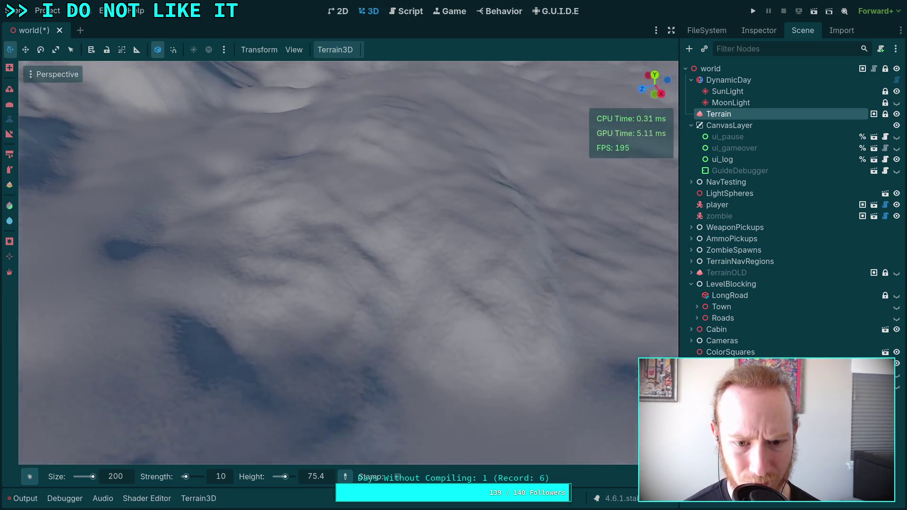
scroll(349, 263, "down", 5)
left_click_drag(361, 348, 406, 299)
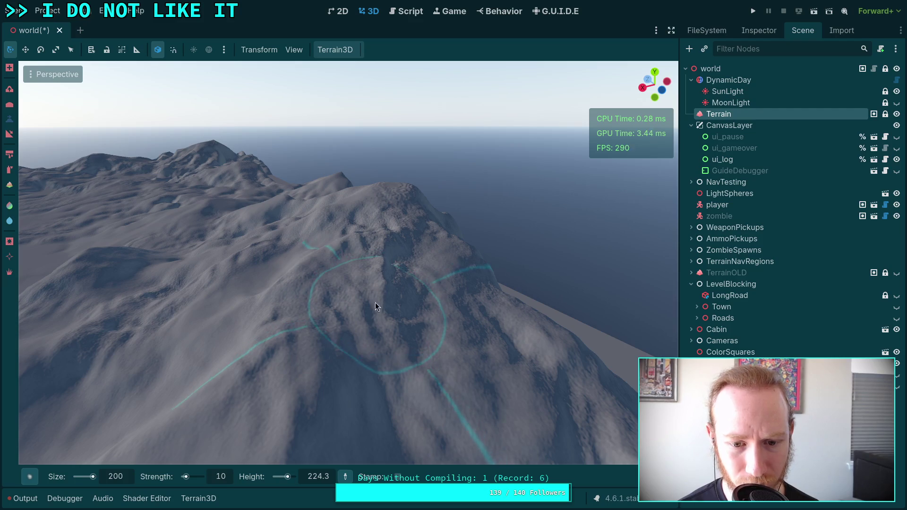
left_click_drag(380, 349, 379, 303)
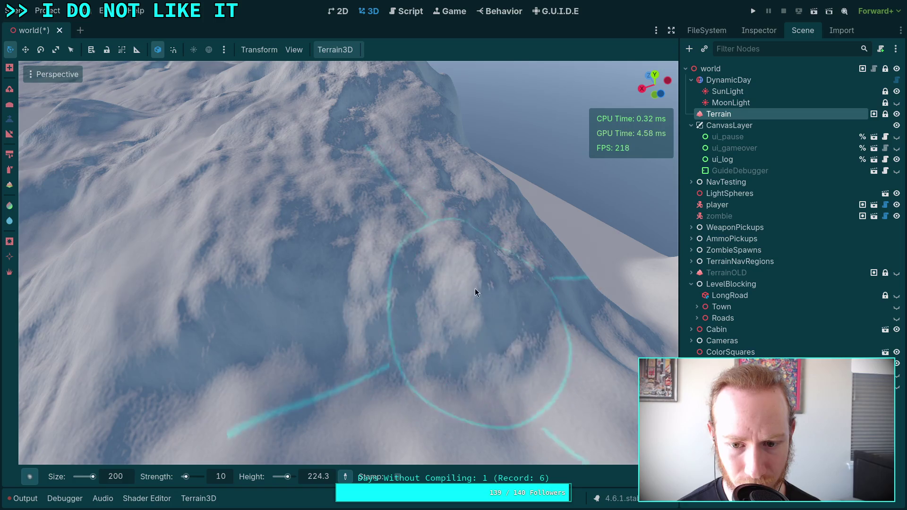
left_click(326, 384, "ctrl")
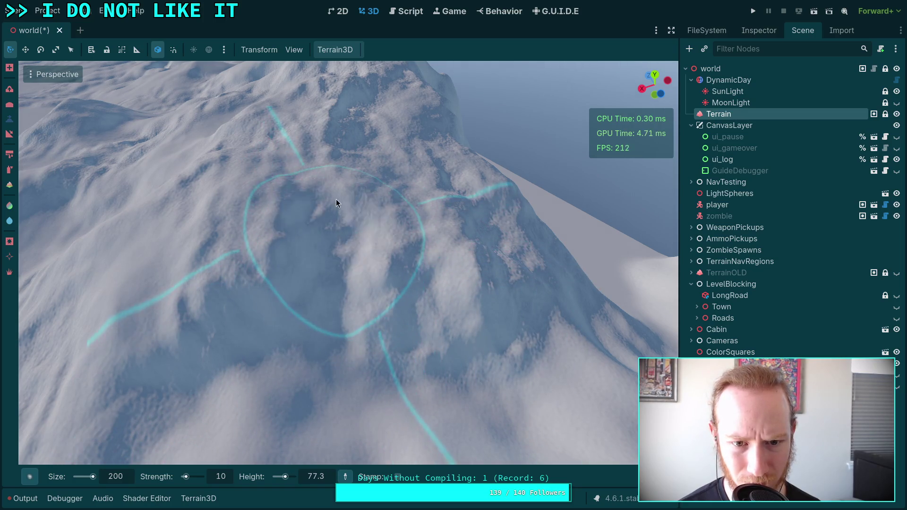
- Move closer to the mountain, then fly to another part of the terrain
scroll(401, 172, "down", 3)
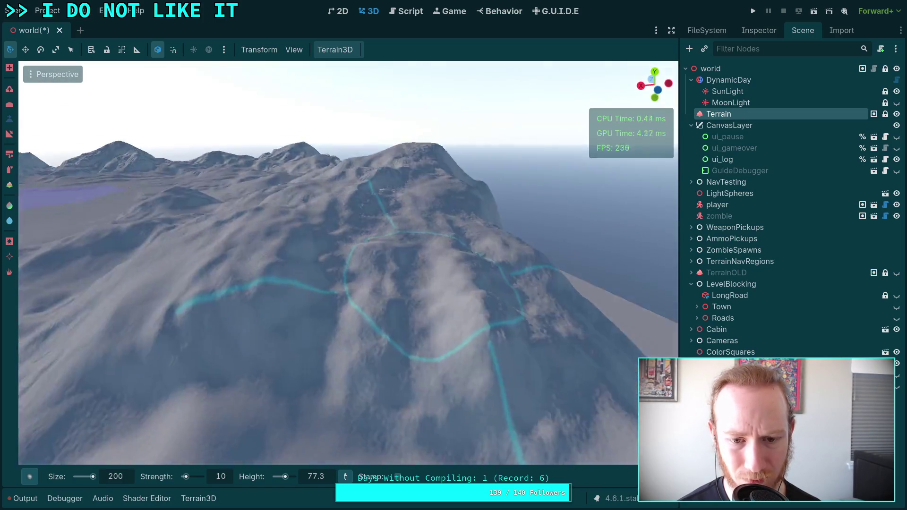
left_click_drag(462, 250, 423, 252)
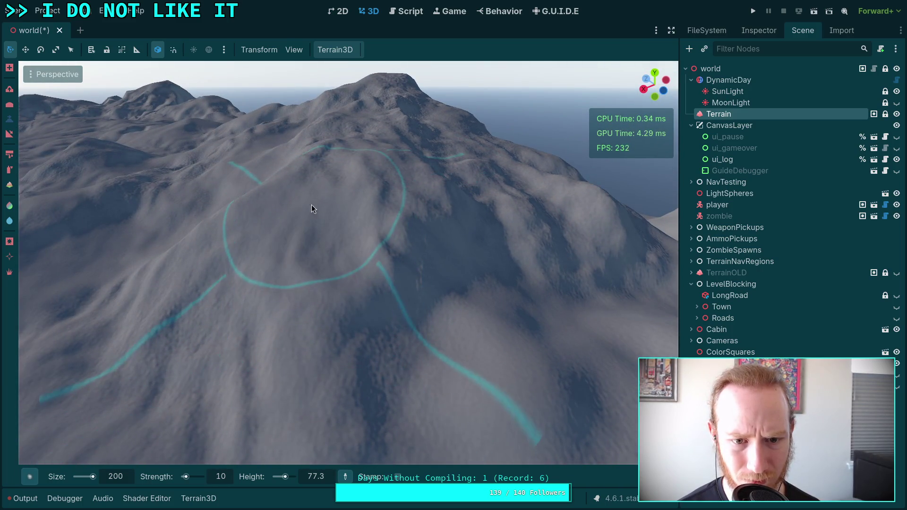
scroll(272, 232, "up", 3)
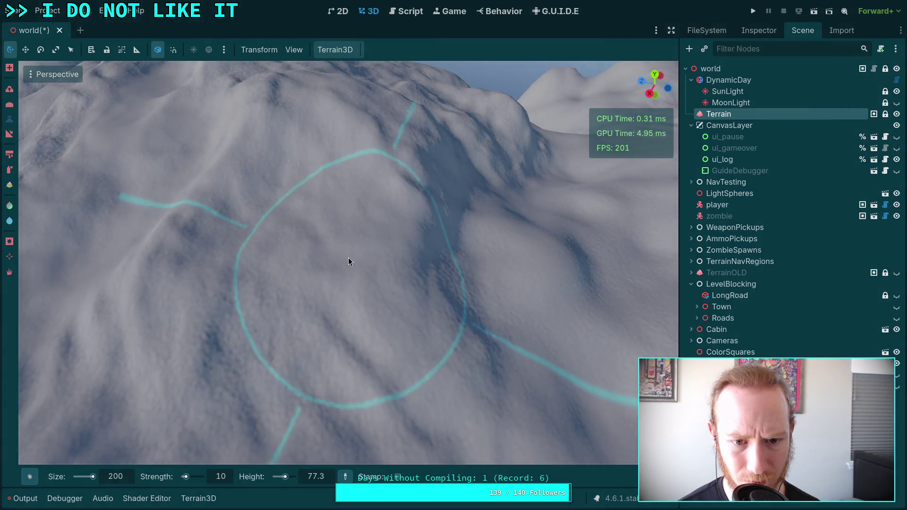
mouse_move(268, 250)
left_mouse_down()
mouse_move(321, 232)
mouse_move(397, 227)
left_mouse_up()
left_click_drag(339, 261, 339, 261)
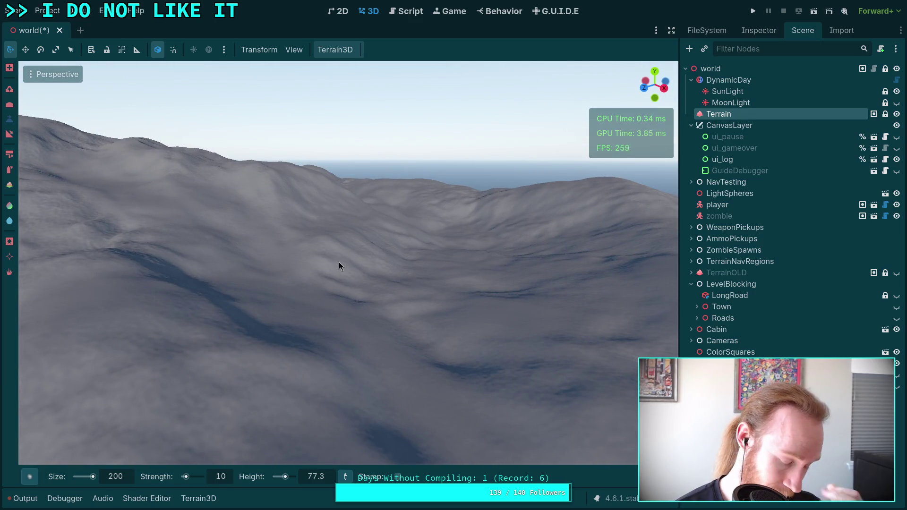
- Save the world scene, then fly low over the lake toward the mountains
key("ctrl+s")
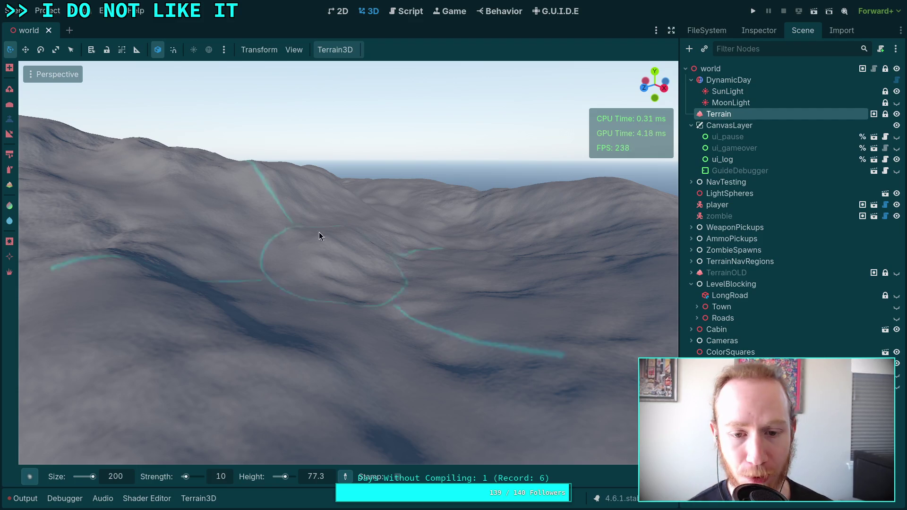
left_click_drag(344, 292, 363, 300)
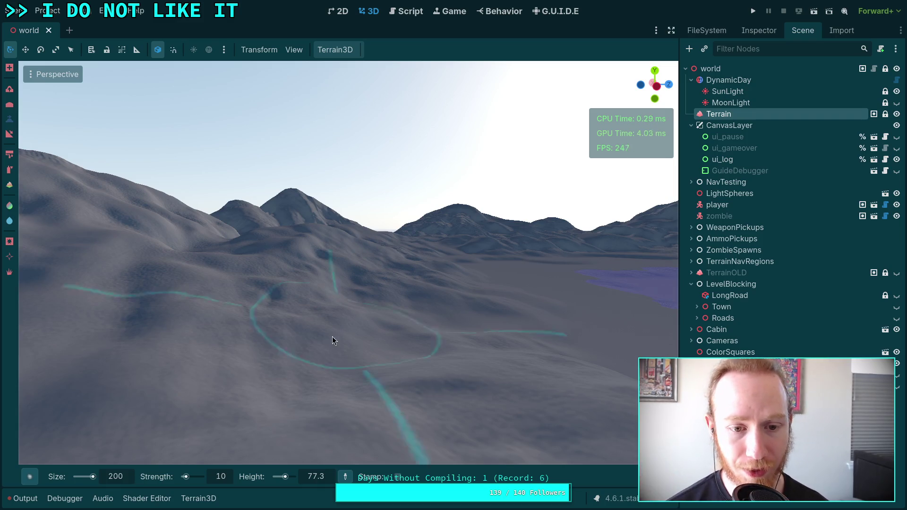
mouse_move(336, 363)
left_mouse_down()
mouse_move(453, 354)
mouse_move(113, 358)
left_mouse_up()
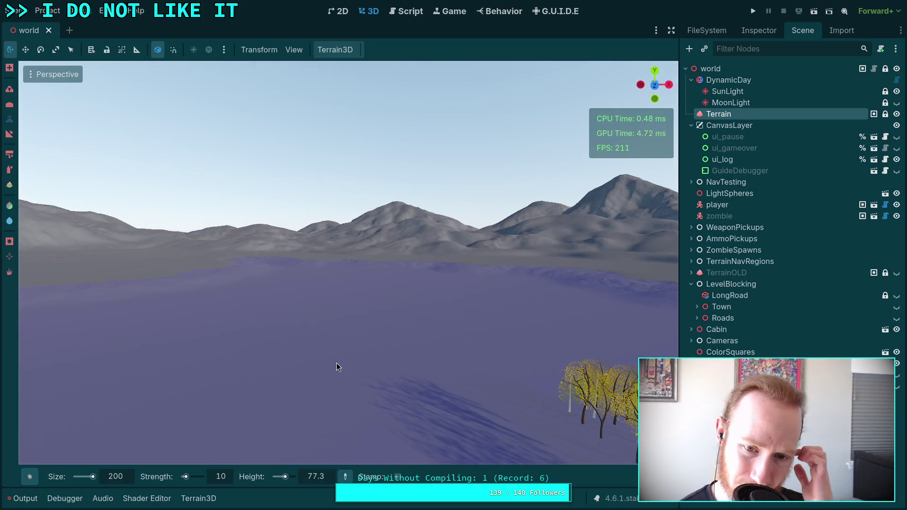
mouse_move(337, 363)
left_mouse_down()
mouse_move(279, 363)
mouse_move(193, 259)
mouse_move(407, 258)
mouse_move(406, 317)
mouse_move(314, 289)
mouse_move(293, 195)
mouse_move(214, 217)
mouse_move(138, 198)
mouse_move(194, 193)
mouse_move(272, 264)
left_mouse_up()
- Sculpt down the mountain slope and raise a mound on the valley floor
left_click(308, 291)
key("f")
mouse_move(327, 221)
left_mouse_down()
mouse_move(309, 293)
mouse_move(339, 300)
mouse_move(359, 286)
left_mouse_up()
key("w")
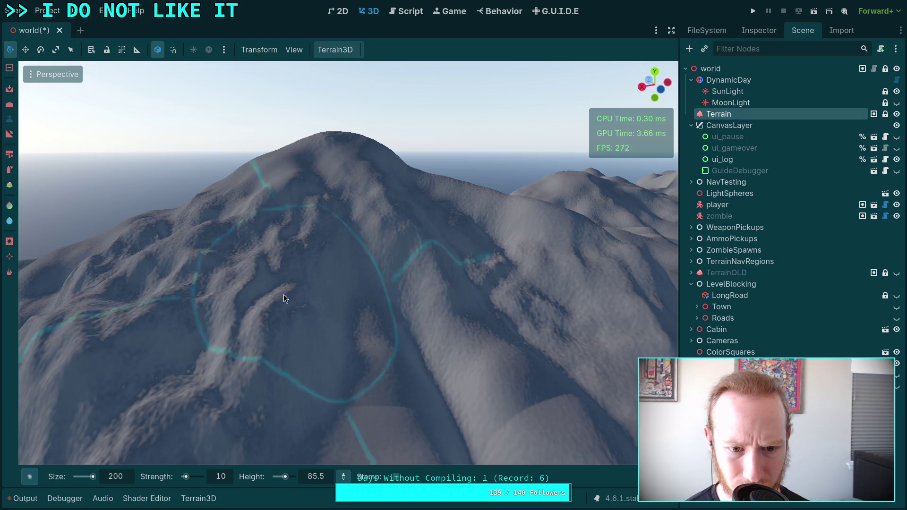
key("w")
key("w")
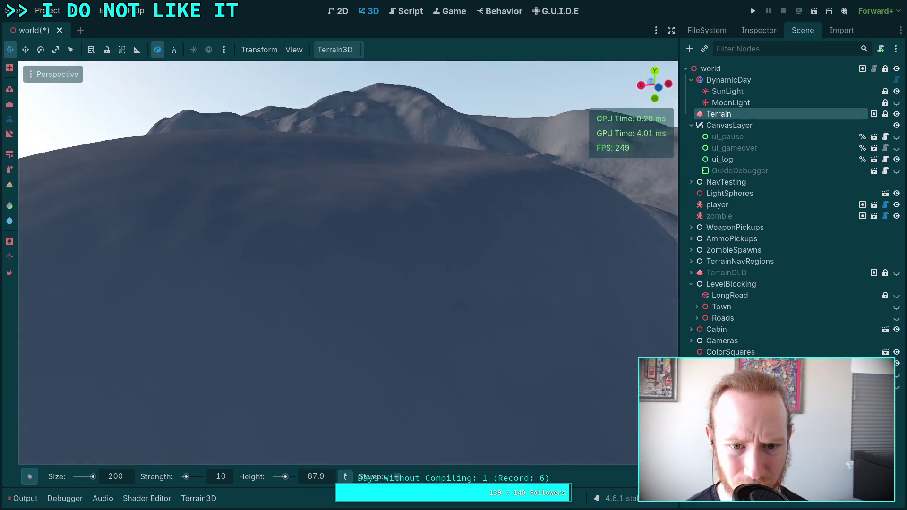
key("s")
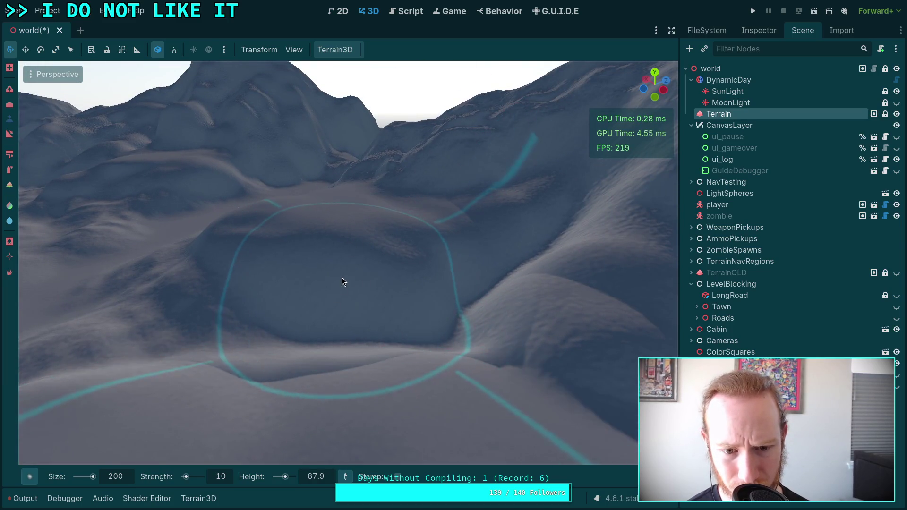
key("w")
mouse_move(278, 311)
left_mouse_down()
mouse_move(228, 246)
mouse_move(183, 303)
mouse_move(314, 262)
mouse_move(284, 204)
mouse_move(350, 274)
mouse_move(368, 236)
mouse_move(328, 220)
left_mouse_up()
- Review the central mountain from several angles, then undo the last sculpt stroke
scroll(328, 219, "down", 5)
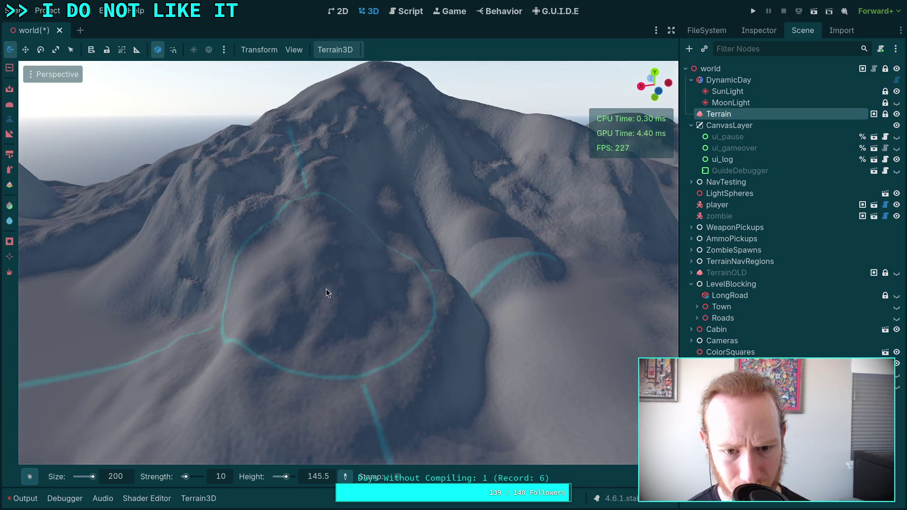
left_click_drag(314, 286, 177, 264)
scroll(302, 276, "up", 5)
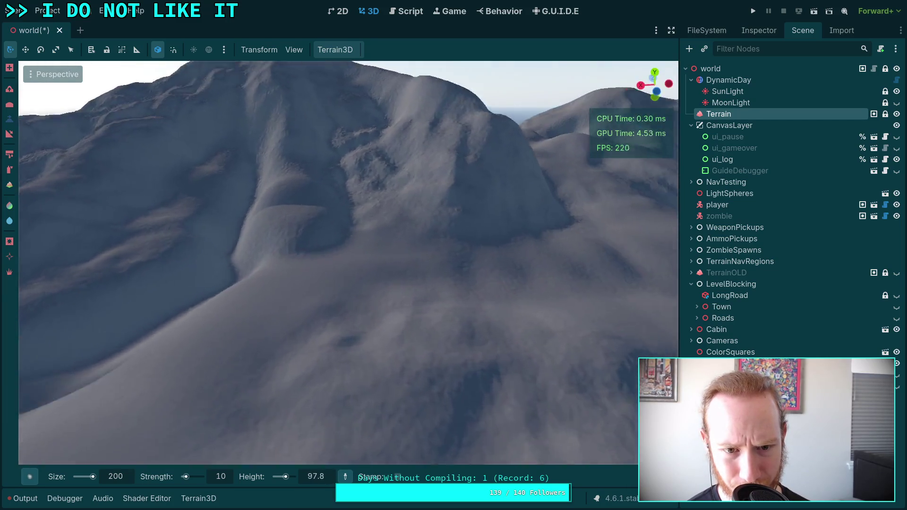
scroll(339, 172, "up", 5)
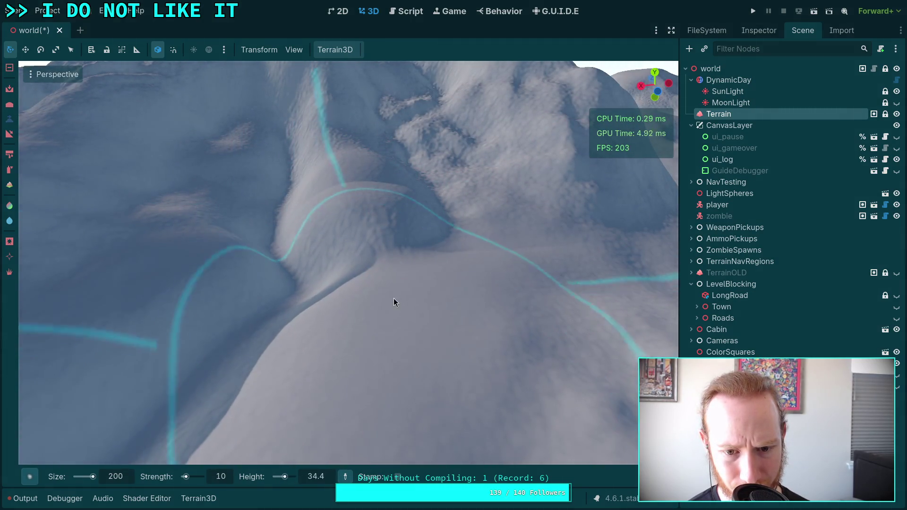
scroll(394, 298, "down", 5)
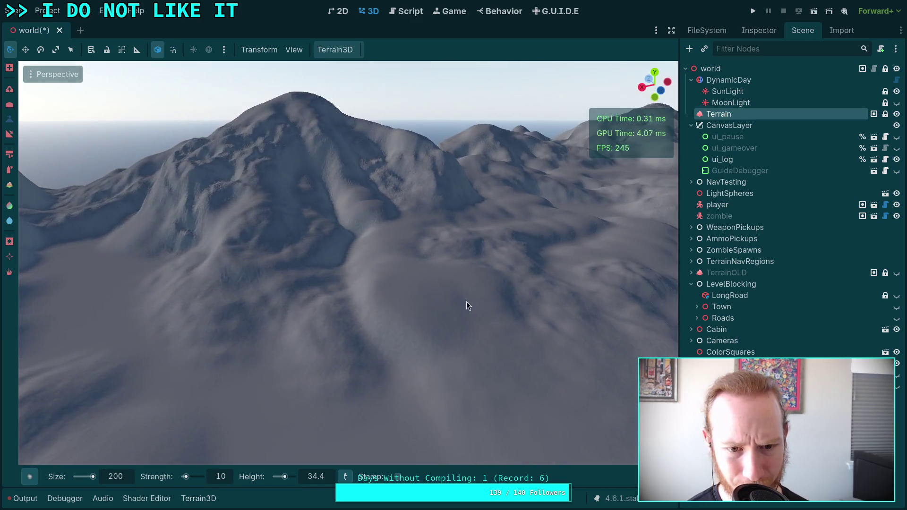
mouse_move(467, 301)
left_mouse_down()
mouse_move(363, 304)
mouse_move(373, 293)
mouse_move(355, 328)
mouse_move(437, 353)
mouse_move(404, 286)
mouse_move(402, 303)
mouse_move(428, 338)
mouse_move(412, 323)
mouse_move(368, 233)
mouse_move(369, 241)
left_mouse_up()
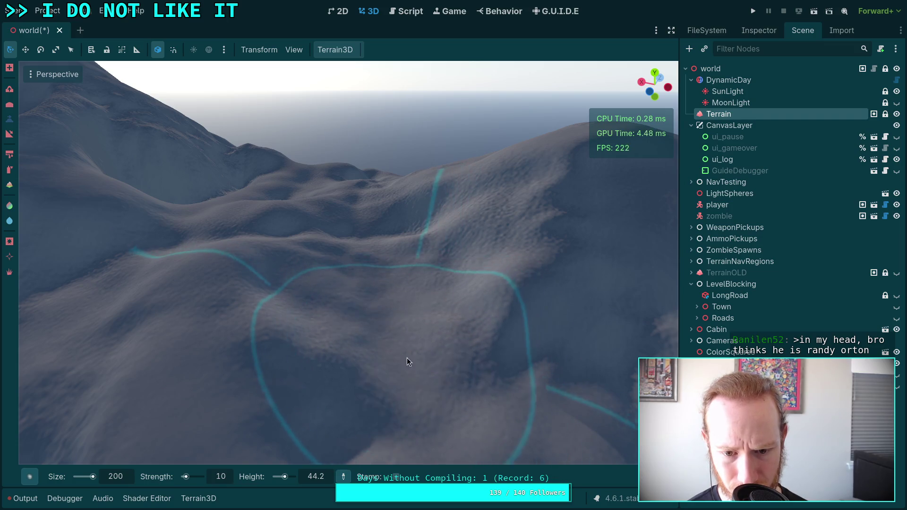
left_click_drag(407, 358, 373, 323)
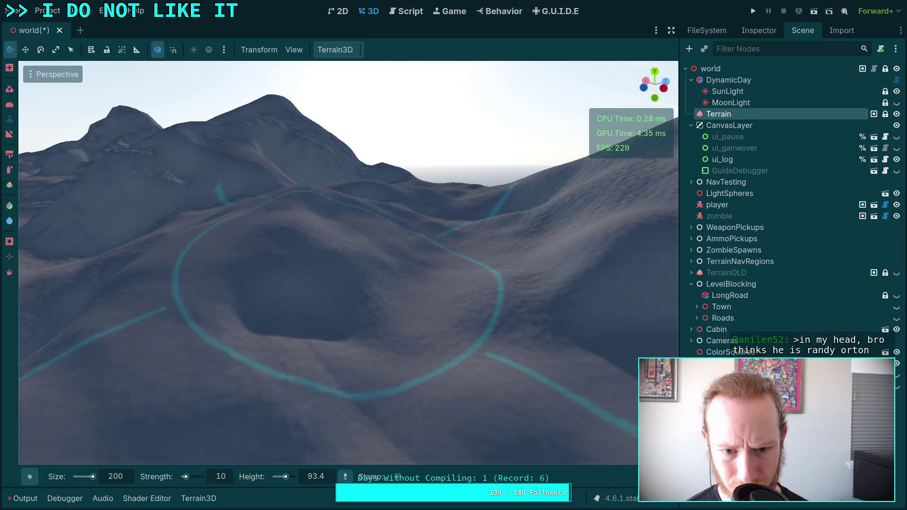
left_click_drag(316, 233, 365, 236)
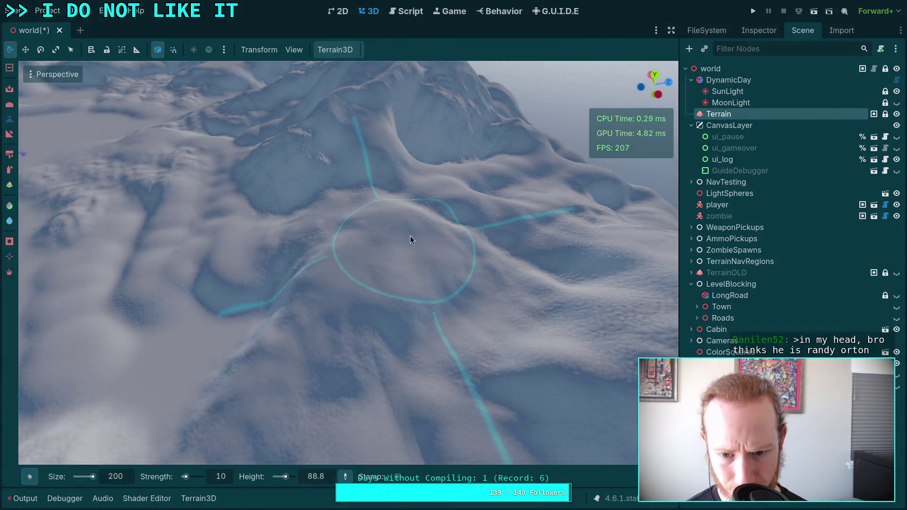
left_click_drag(411, 239, 331, 232)
key("ctrl+z")
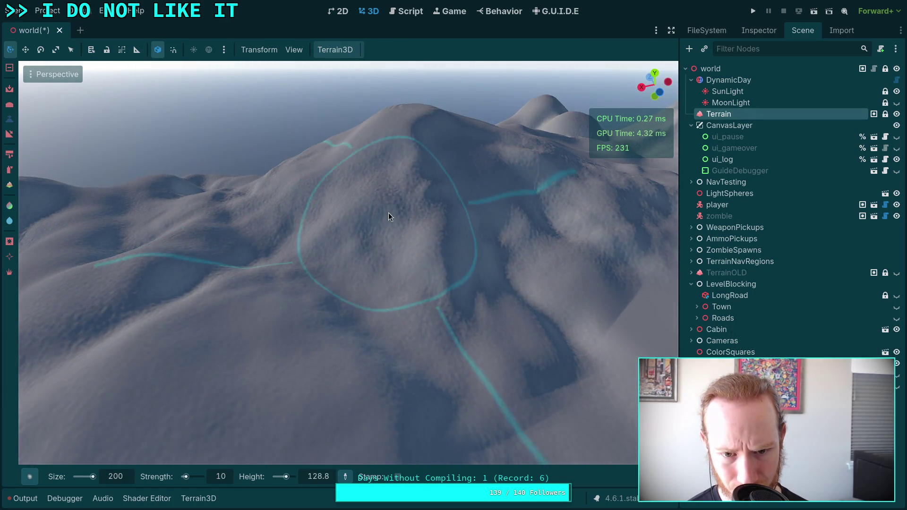
- Carve dips into the hillside inside the cyan road loop
left_click_drag(400, 238, 378, 217)
mouse_move(473, 255)
left_mouse_down()
mouse_move(487, 274)
mouse_move(481, 293)
mouse_move(390, 144)
left_mouse_up()
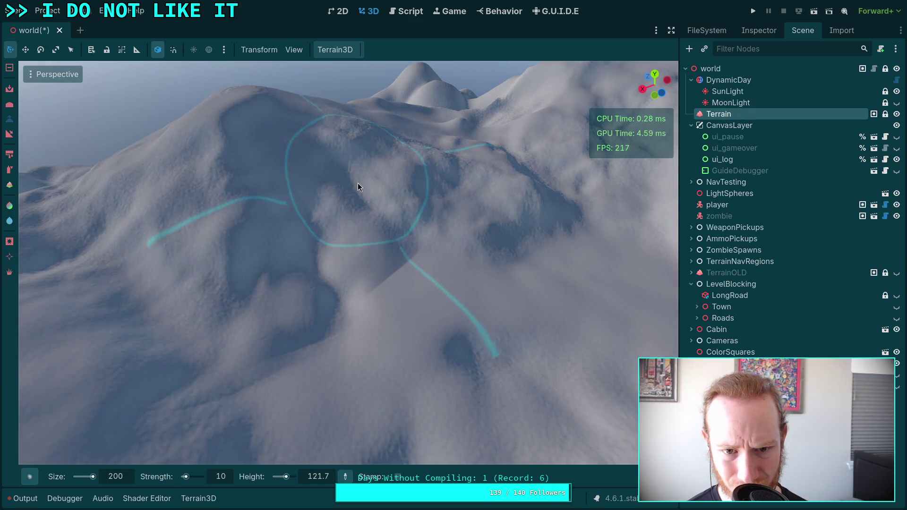
left_click_drag(378, 301, 381, 296)
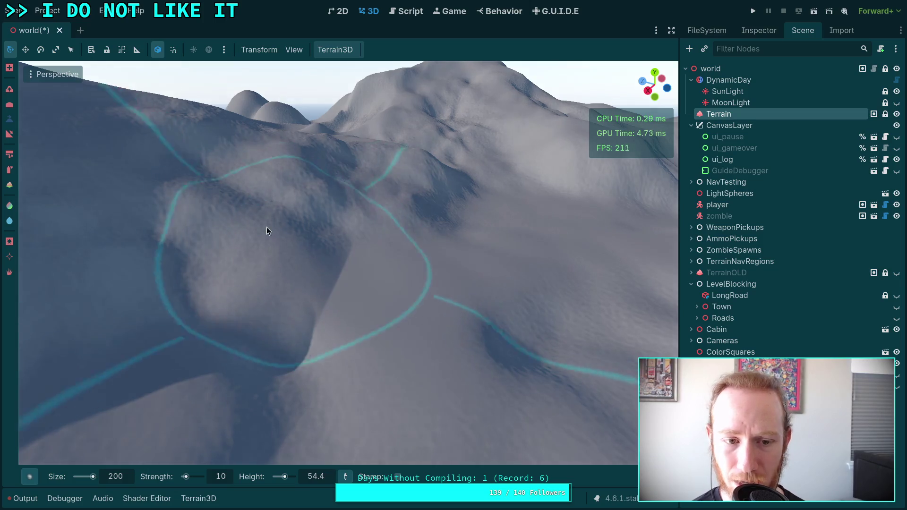
left_click_drag(265, 228, 315, 178)
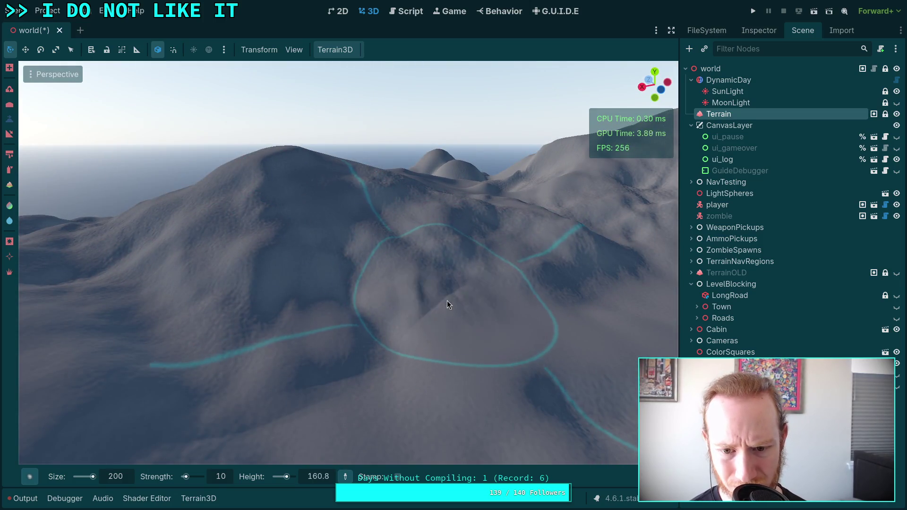
left_click(438, 312, "ctrl")
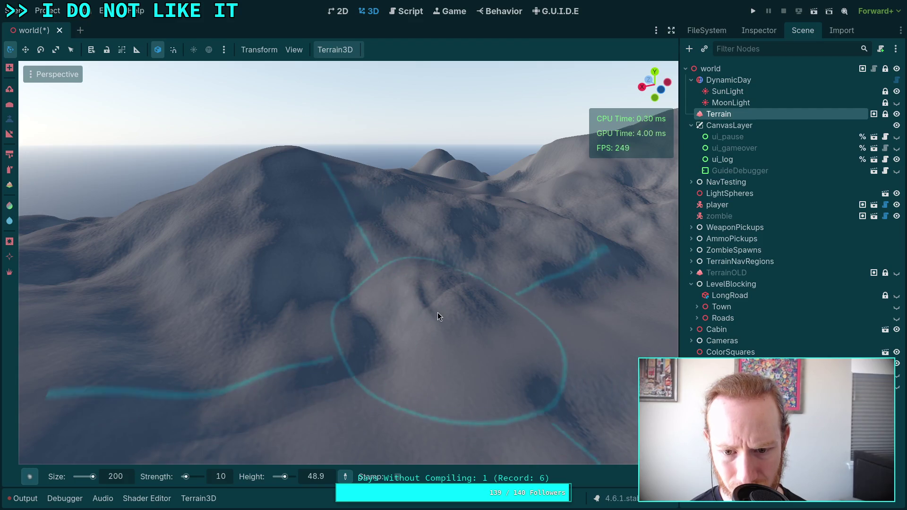
mouse_move(467, 309)
left_mouse_down()
mouse_move(489, 320)
mouse_move(499, 305)
mouse_move(375, 407)
mouse_move(285, 369)
left_mouse_up()
left_click(368, 403, "ctrl")
mouse_move(347, 330)
left_mouse_down()
mouse_move(338, 361)
mouse_move(323, 374)
mouse_move(350, 356)
left_mouse_up()
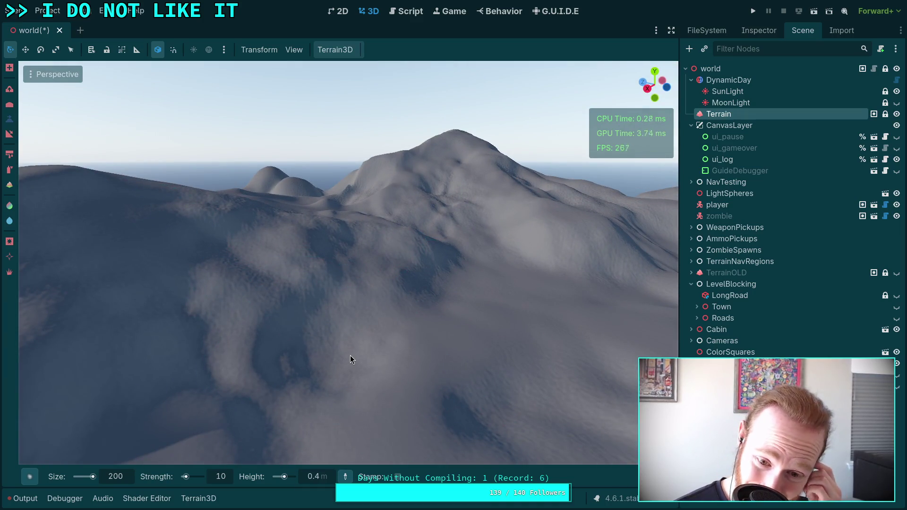
- Flatten an area of the slope with the flatten brush
left_click_drag(350, 354, 386, 369)
mouse_move(345, 344)
left_mouse_down()
mouse_move(284, 344)
mouse_move(411, 335)
mouse_move(412, 161)
mouse_move(425, 221)
left_mouse_up()
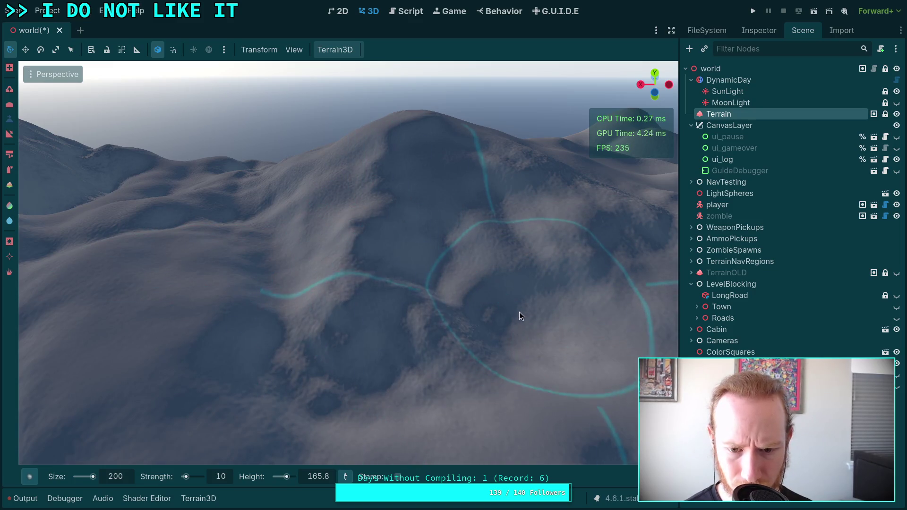
left_click_drag(569, 337, 569, 337)
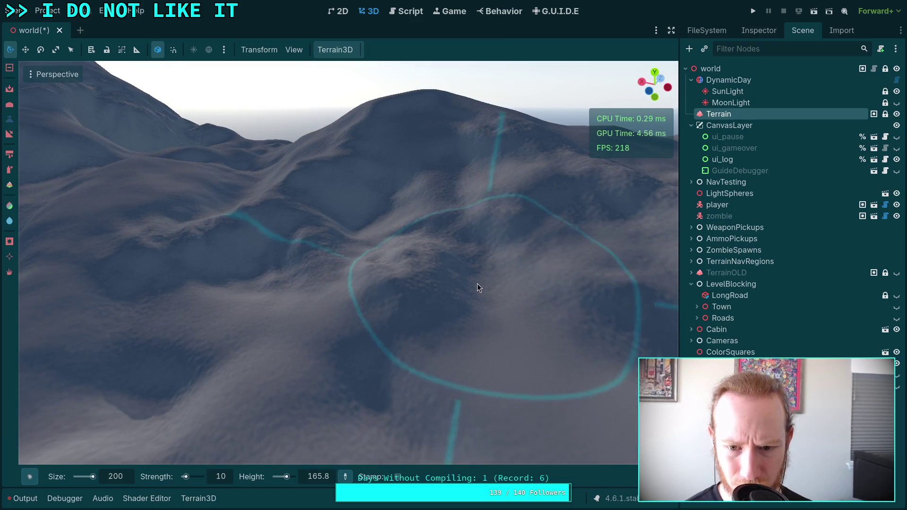
mouse_move(412, 327)
left_mouse_down()
mouse_move(364, 335)
mouse_move(400, 355)
left_mouse_up()
left_click_drag(441, 327, 442, 327)
left_click_drag(319, 281, 331, 286)
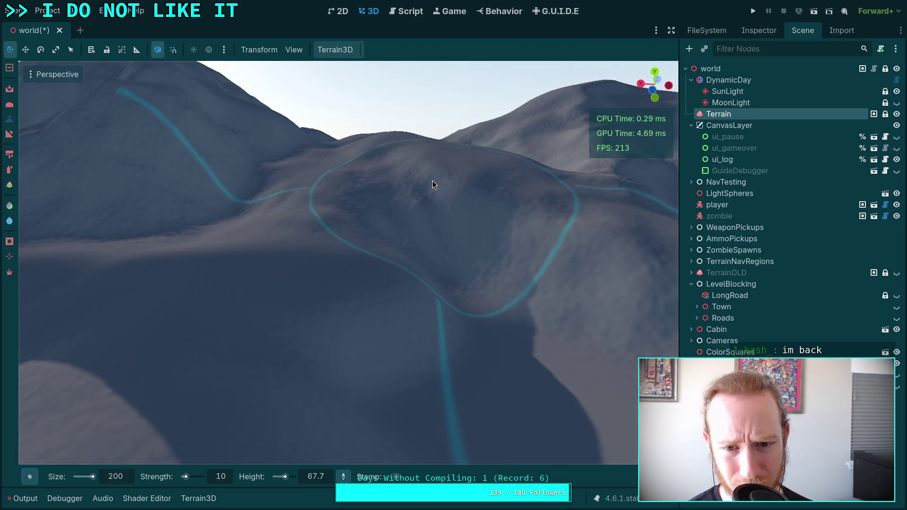
- Move across the terrain to bring the road loop back into view
mouse_move(432, 184)
left_mouse_down()
mouse_move(427, 242)
mouse_move(371, 272)
mouse_move(471, 275)
mouse_move(495, 260)
left_mouse_up()
scroll(515, 283, "up", 2)
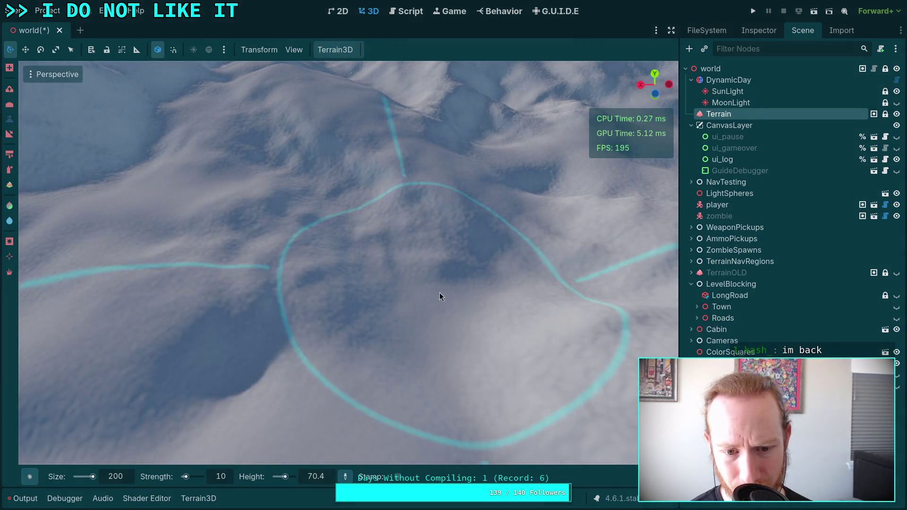
left_click_drag(440, 293, 416, 235)
scroll(349, 236, "down", 3)
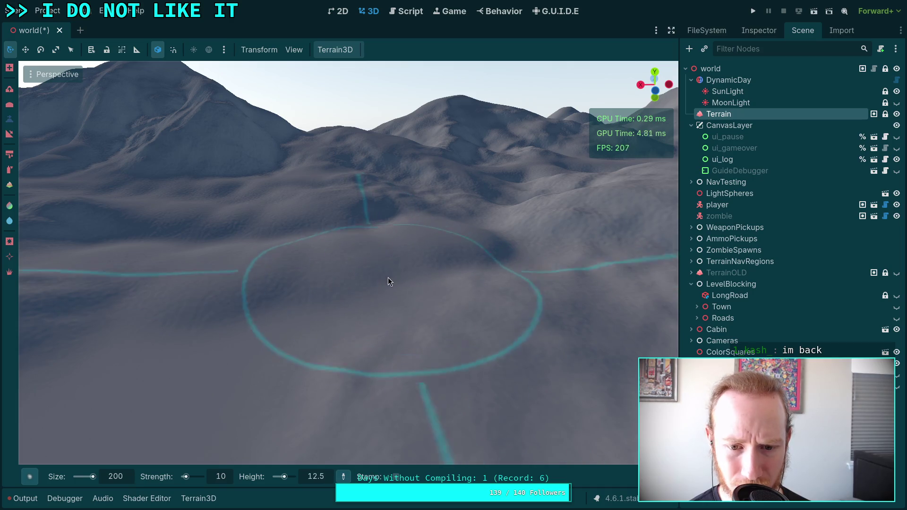
left_click_drag(387, 277, 468, 201)
scroll(371, 251, "up", 5)
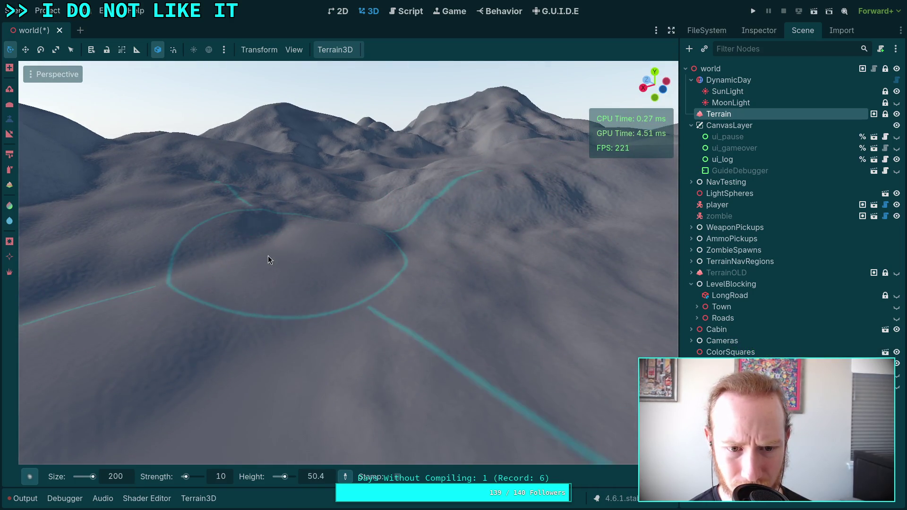
scroll(284, 312, "down", 3)
mouse_move(337, 292)
left_mouse_down()
mouse_move(290, 336)
mouse_move(350, 334)
mouse_move(365, 304)
mouse_move(356, 244)
mouse_move(415, 283)
mouse_move(307, 276)
mouse_move(307, 320)
mouse_move(348, 303)
mouse_move(429, 333)
mouse_move(146, 334)
mouse_move(255, 326)
mouse_move(243, 261)
mouse_move(304, 198)
mouse_move(338, 198)
mouse_move(411, 251)
mouse_move(400, 227)
mouse_move(468, 245)
mouse_move(477, 227)
mouse_move(350, 263)
left_mouse_up()
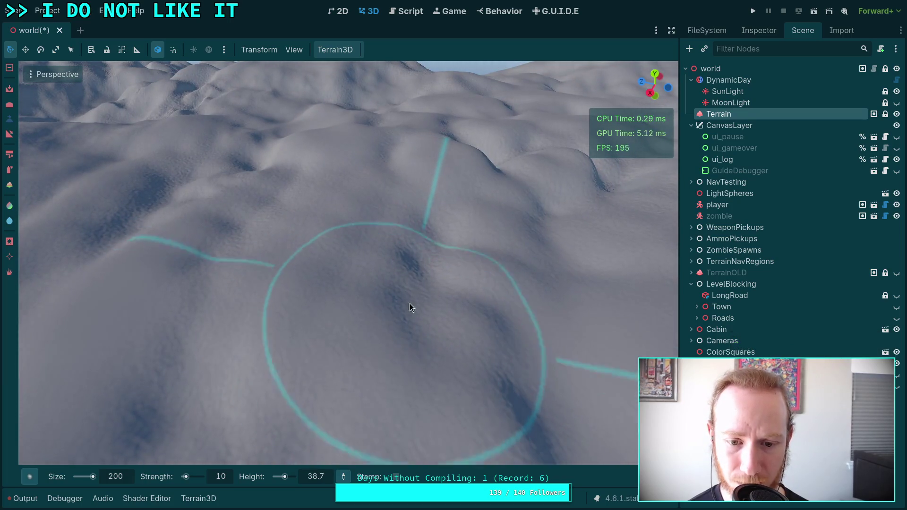
mouse_move(425, 308)
left_mouse_down()
mouse_move(411, 250)
mouse_move(275, 202)
mouse_move(536, 196)
mouse_move(267, 227)
mouse_move(255, 263)
mouse_move(283, 284)
mouse_move(369, 288)
left_mouse_up()
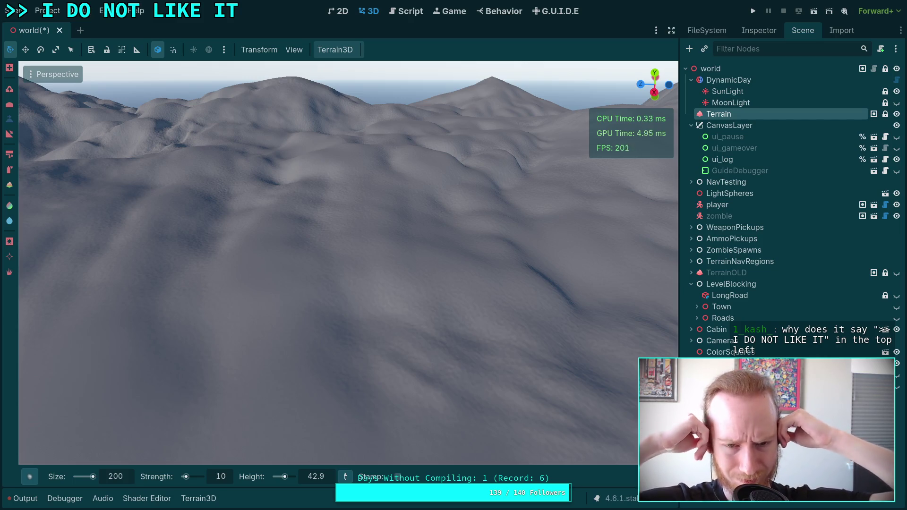
- Orbit from the lake terrain up to the mountains and close in on the road paths
mouse_move(360, 269)
left_mouse_down()
mouse_move(599, 202)
mouse_move(473, 236)
mouse_move(305, 302)
left_mouse_up()
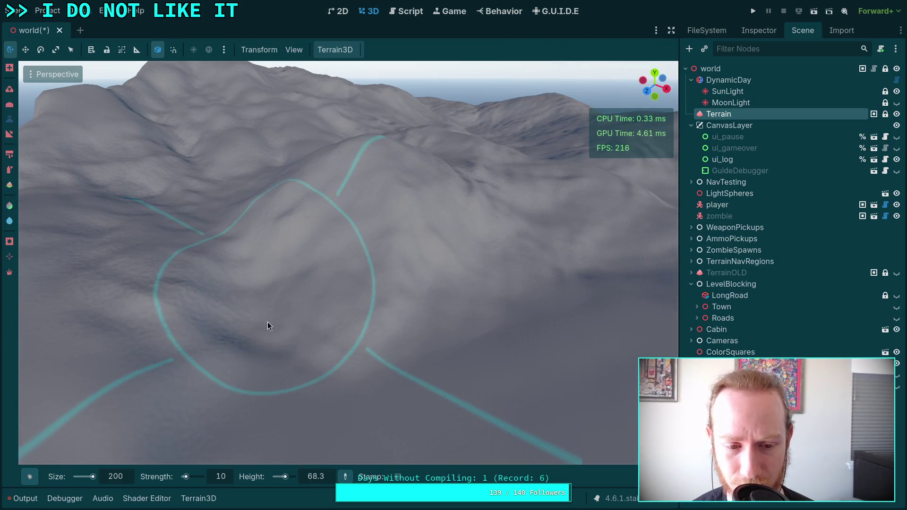
scroll(355, 354, "up", 5)
scroll(349, 353, "down", 3)
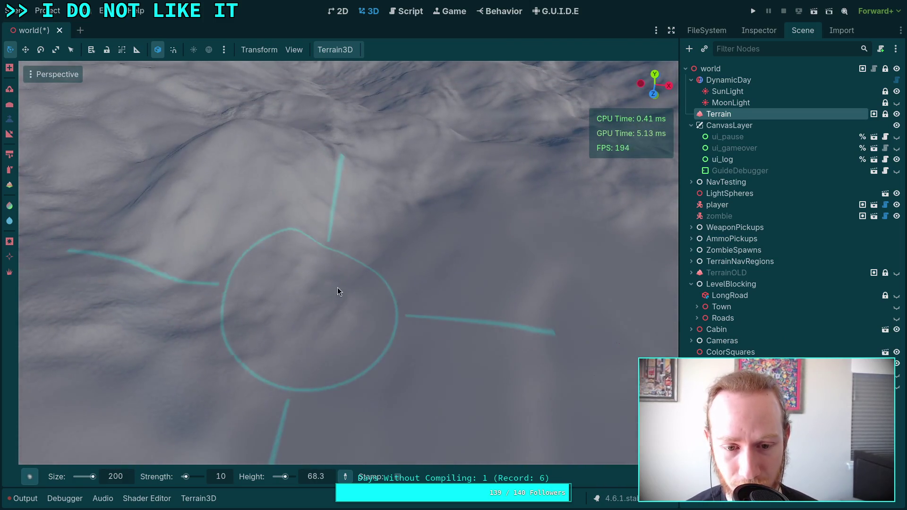
left_click_drag(354, 304, 375, 303)
scroll(375, 303, "down", 3)
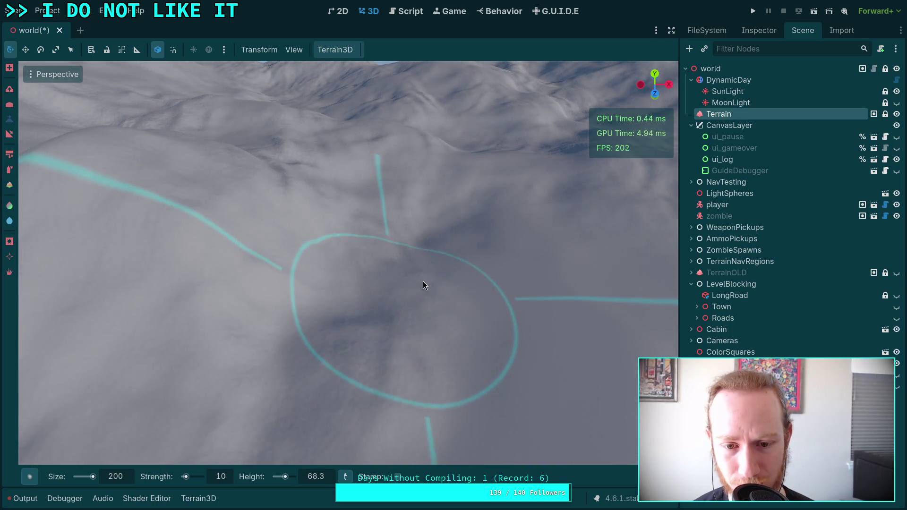
mouse_move(472, 263)
left_mouse_down()
mouse_move(402, 226)
mouse_move(445, 261)
left_mouse_up()
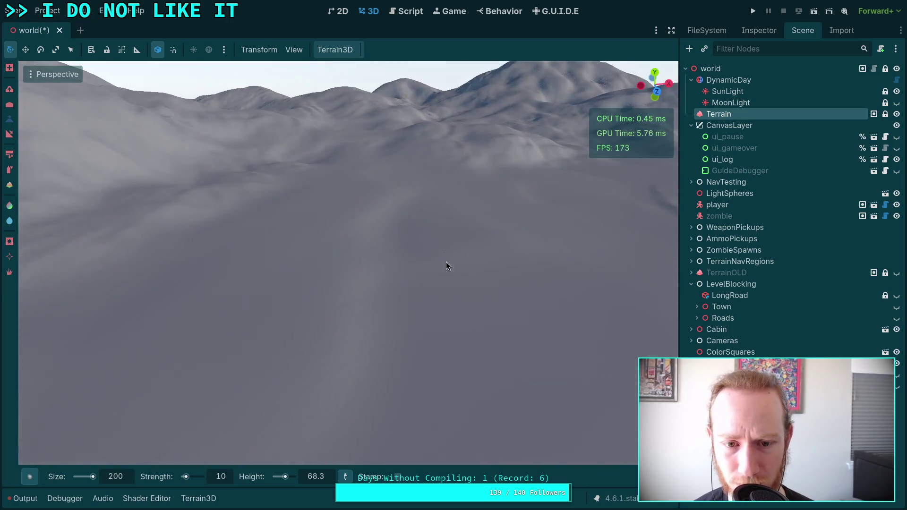
mouse_move(288, 322)
left_mouse_down()
mouse_move(302, 311)
mouse_move(502, 320)
left_mouse_up()
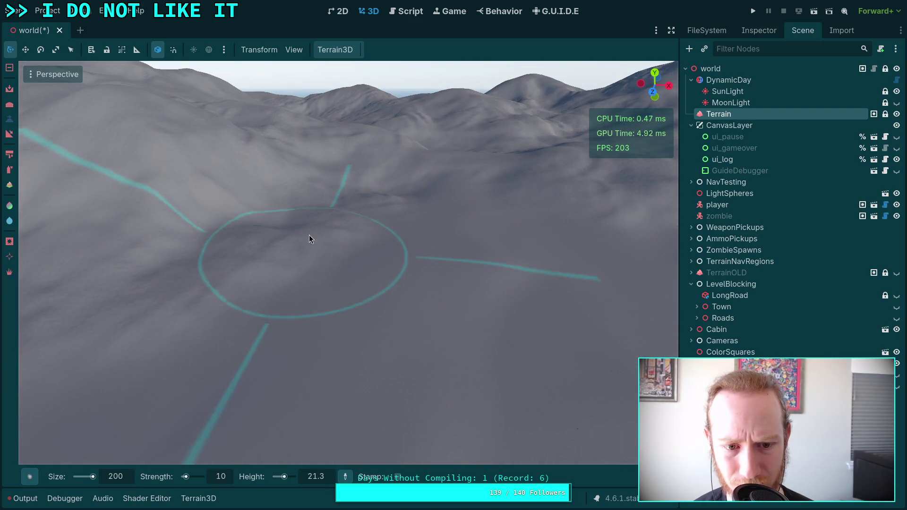
mouse_move(309, 234)
left_mouse_down()
mouse_move(223, 229)
mouse_move(314, 281)
mouse_move(205, 269)
mouse_move(299, 298)
mouse_move(300, 307)
mouse_move(278, 260)
left_mouse_up()
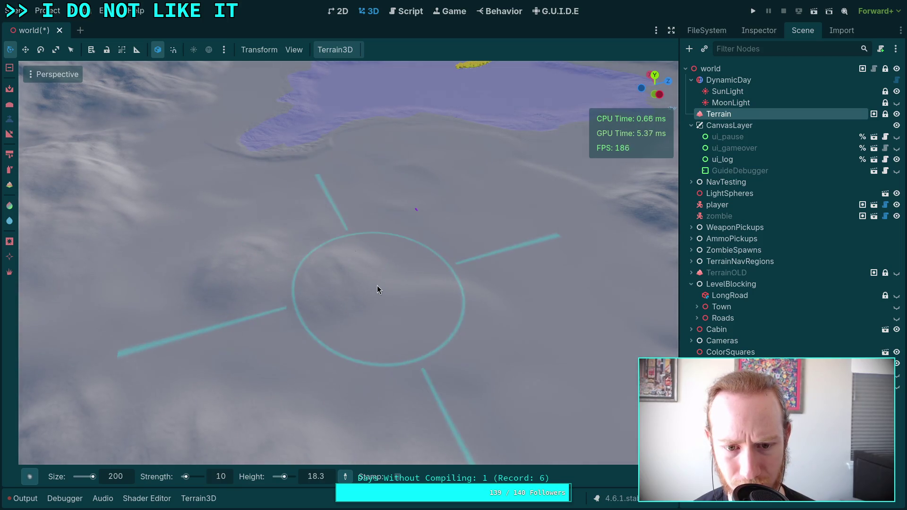
mouse_move(377, 285)
left_mouse_down()
mouse_move(367, 222)
mouse_move(266, 230)
left_mouse_up()
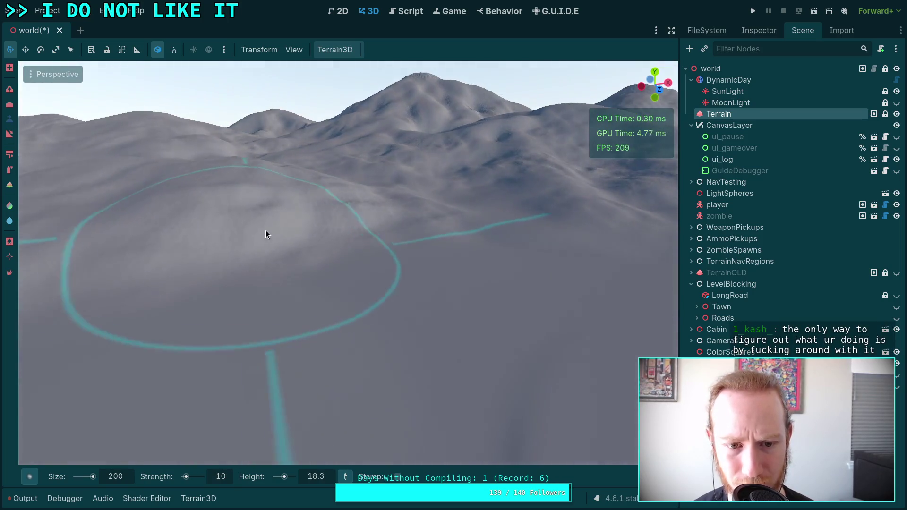
mouse_move(369, 233)
left_mouse_down()
mouse_move(294, 292)
mouse_move(319, 255)
mouse_move(336, 274)
left_mouse_up()
mouse_move(447, 291)
left_mouse_down()
mouse_move(411, 247)
mouse_move(331, 224)
mouse_move(426, 238)
mouse_move(503, 194)
mouse_move(466, 226)
mouse_move(481, 272)
mouse_move(468, 303)
mouse_move(437, 308)
mouse_move(377, 196)
mouse_move(403, 267)
mouse_move(426, 261)
left_mouse_up()
- Reshape the terrain along the road paths and smooth the snowy ridge
mouse_move(380, 353)
left_mouse_down()
mouse_move(348, 429)
mouse_move(391, 260)
mouse_move(411, 216)
mouse_move(464, 287)
left_mouse_up()
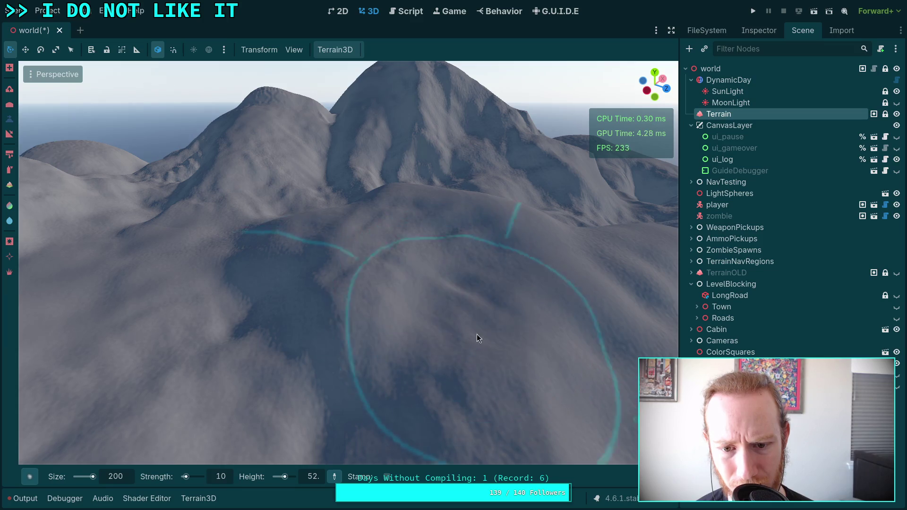
left_click_drag(477, 334, 393, 319)
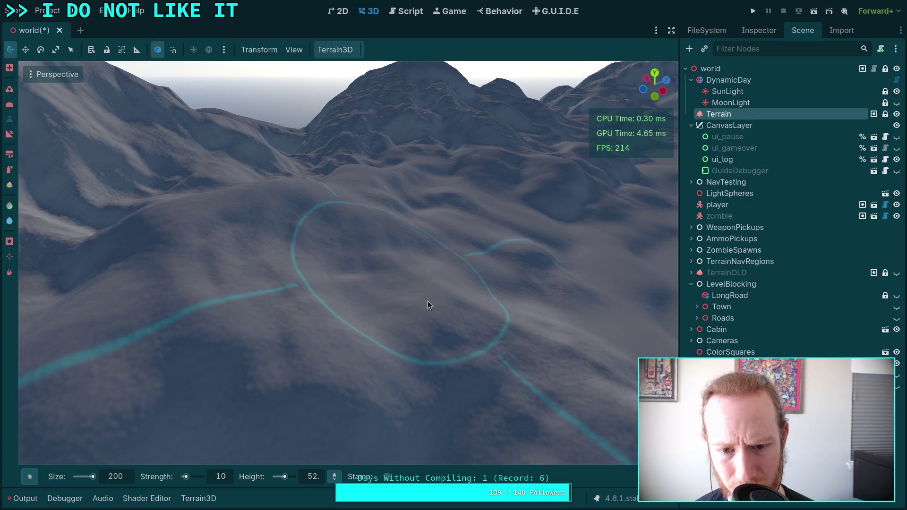
left_click_drag(485, 328, 466, 321)
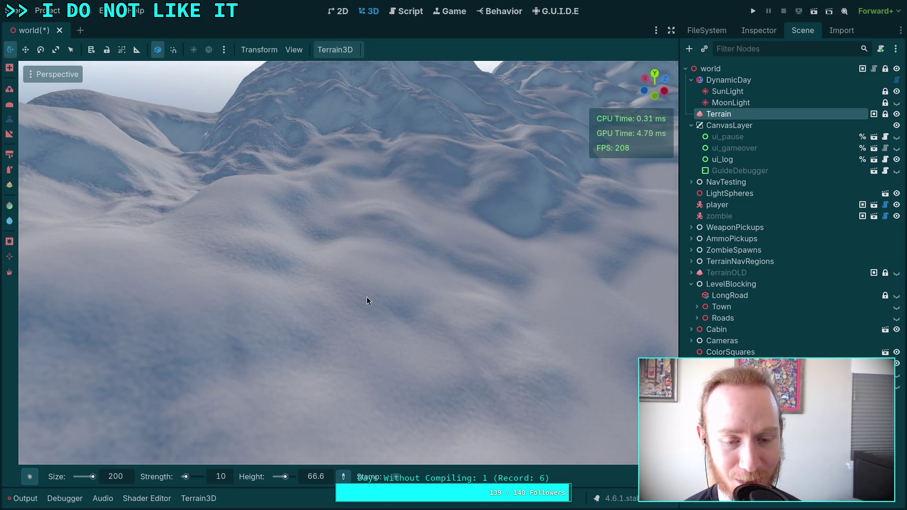
key("shift+f")
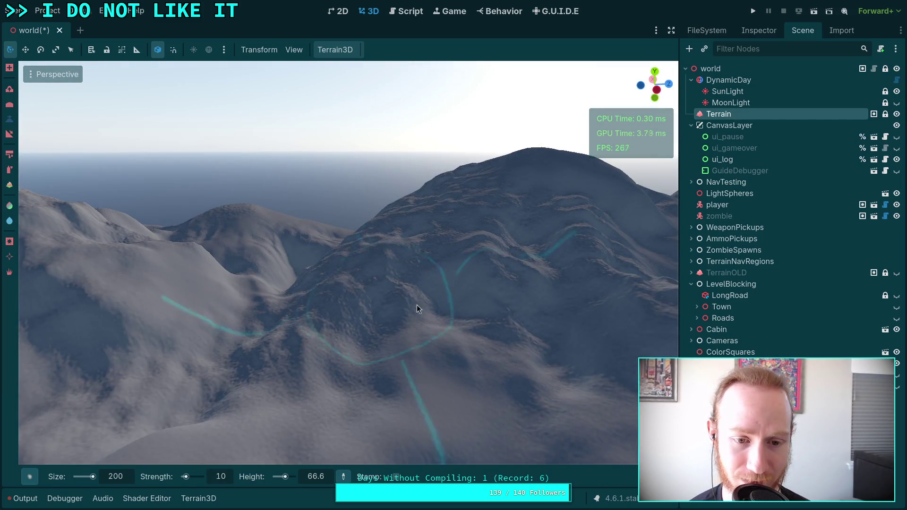
key("w")
key("shift+f")
mouse_move(394, 169)
left_mouse_down()
mouse_move(442, 232)
mouse_move(385, 267)
mouse_move(332, 201)
mouse_move(275, 241)
mouse_move(370, 167)
mouse_move(385, 124)
mouse_move(448, 195)
mouse_move(456, 178)
mouse_move(492, 191)
mouse_move(461, 251)
mouse_move(388, 199)
mouse_move(383, 291)
mouse_move(372, 230)
mouse_move(341, 301)
mouse_move(424, 284)
mouse_move(397, 245)
mouse_move(343, 253)
mouse_move(315, 136)
mouse_move(345, 120)
mouse_move(457, 243)
mouse_move(377, 293)
mouse_move(453, 285)
mouse_move(516, 299)
mouse_move(475, 251)
mouse_move(343, 257)
mouse_move(418, 246)
mouse_move(410, 293)
mouse_move(375, 286)
left_mouse_up()
- Check the rounded, lumpy slopes from several angles out to the distant range
mouse_move(549, 209)
left_mouse_down()
mouse_move(658, 273)
mouse_move(421, 285)
mouse_move(454, 273)
mouse_move(486, 238)
left_mouse_up()
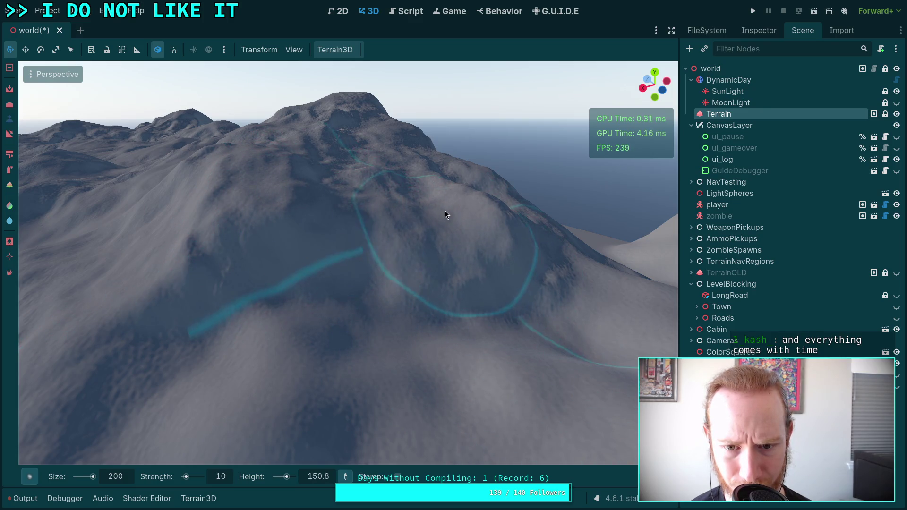
left_click_drag(295, 208, 302, 203)
mouse_move(416, 257)
left_mouse_down()
mouse_move(306, 255)
mouse_move(288, 219)
mouse_move(229, 284)
mouse_move(305, 188)
mouse_move(286, 211)
mouse_move(305, 227)
mouse_move(299, 234)
left_mouse_up()
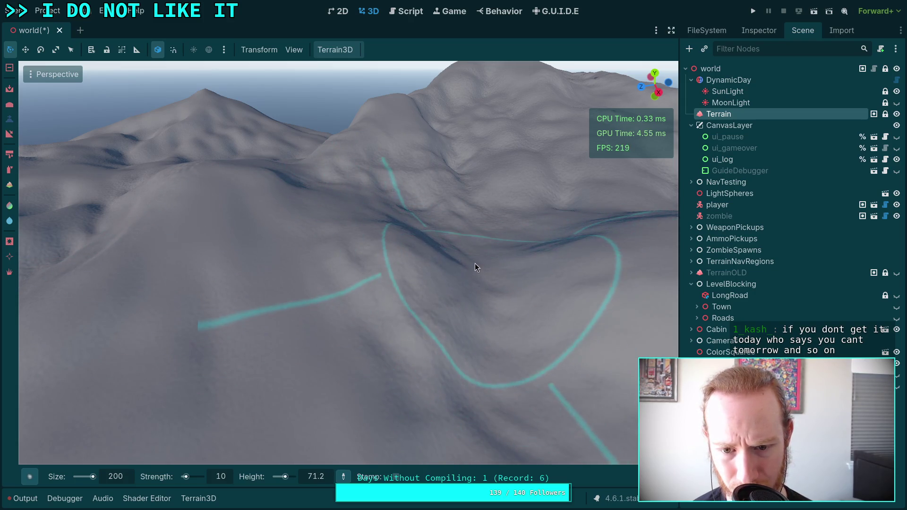
scroll(475, 263, "down", 5)
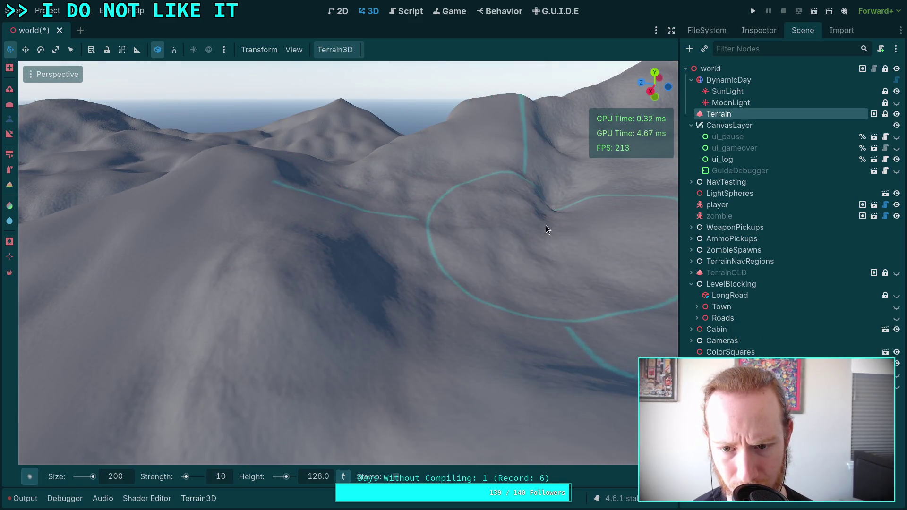
scroll(558, 199, "up", 10)
scroll(376, 270, "down", 8)
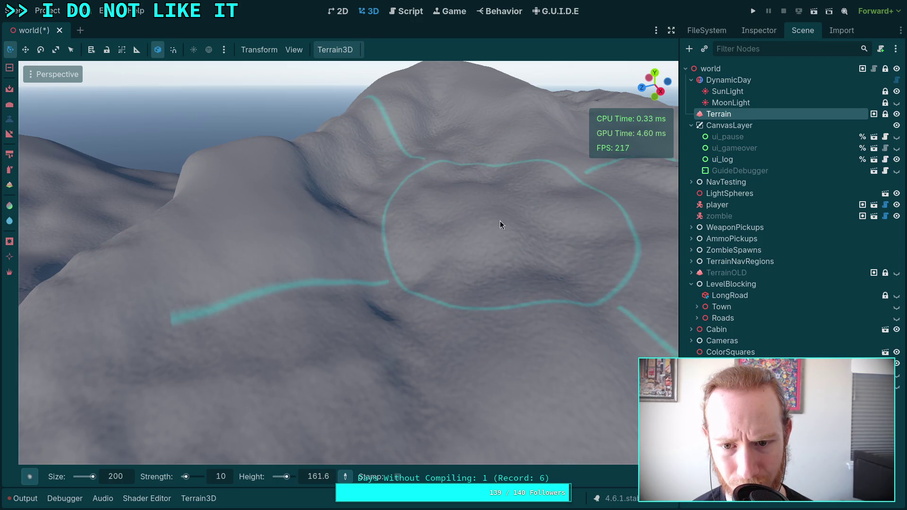
left_click_drag(500, 223, 447, 249)
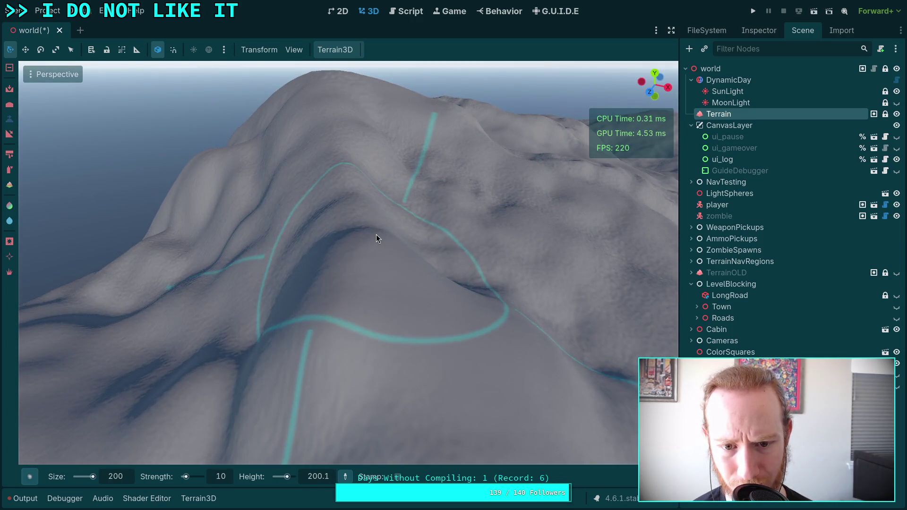
mouse_move(393, 307)
left_mouse_down()
mouse_move(331, 250)
mouse_move(336, 310)
mouse_move(341, 267)
mouse_move(356, 260)
mouse_move(280, 242)
mouse_move(309, 265)
mouse_move(362, 251)
mouse_move(437, 259)
mouse_move(489, 283)
mouse_move(408, 212)
mouse_move(397, 142)
mouse_move(409, 141)
mouse_move(418, 150)
mouse_move(369, 140)
mouse_move(360, 216)
mouse_move(329, 242)
mouse_move(343, 141)
mouse_move(315, 217)
mouse_move(302, 211)
mouse_move(351, 247)
mouse_move(354, 213)
mouse_move(302, 224)
mouse_move(264, 280)
mouse_move(270, 340)
mouse_move(335, 210)
left_mouse_up()
left_click_drag(380, 253, 342, 263)
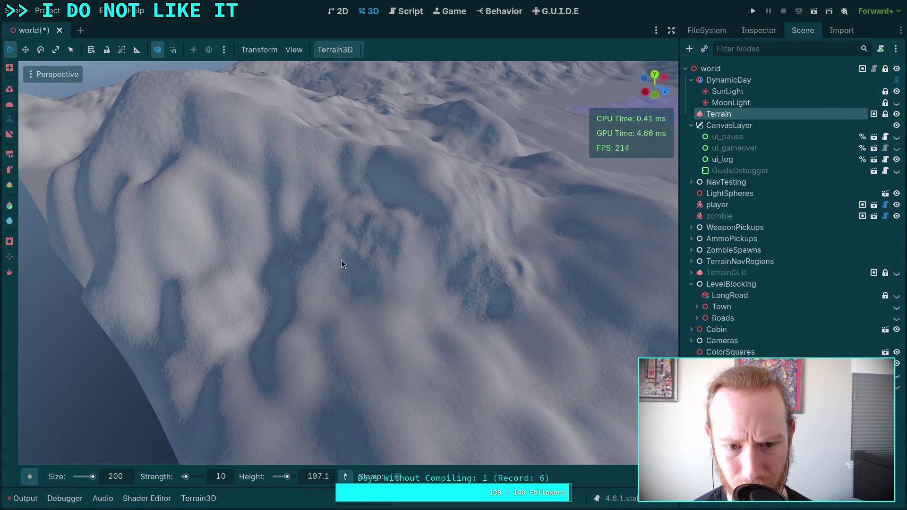
mouse_move(367, 316)
left_mouse_down()
mouse_move(349, 264)
mouse_move(312, 289)
mouse_move(393, 305)
mouse_move(399, 219)
mouse_move(458, 259)
left_mouse_up()
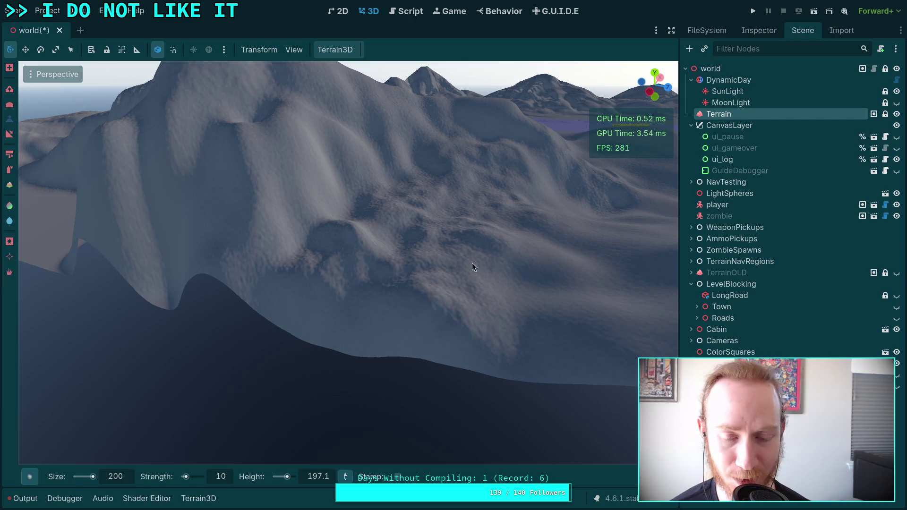
- Choose the Smoke shape from the Terrain3D brush list while flying over the terrain
scroll(472, 264, "down", 10)
key("w")
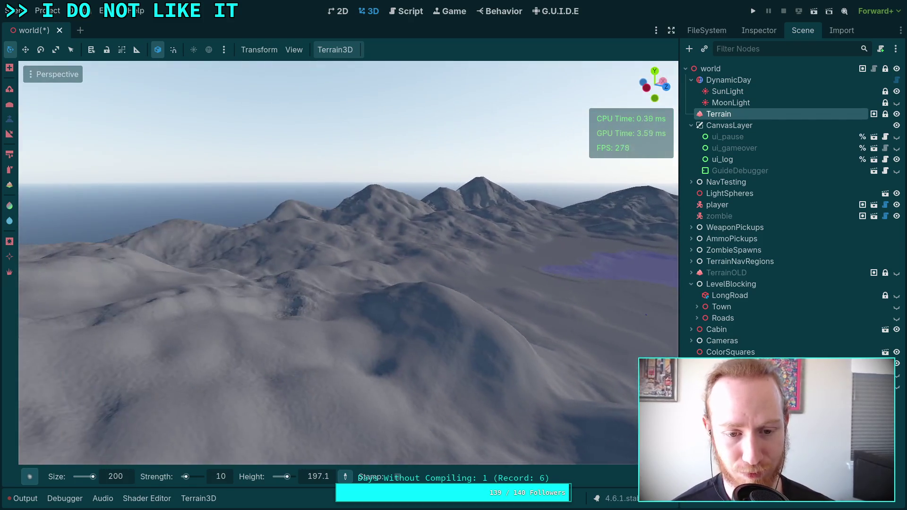
key("w")
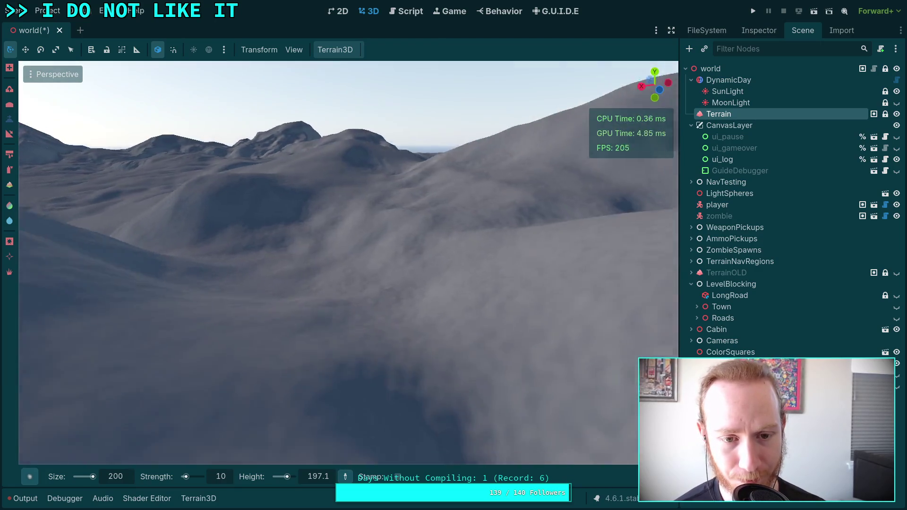
key("w")
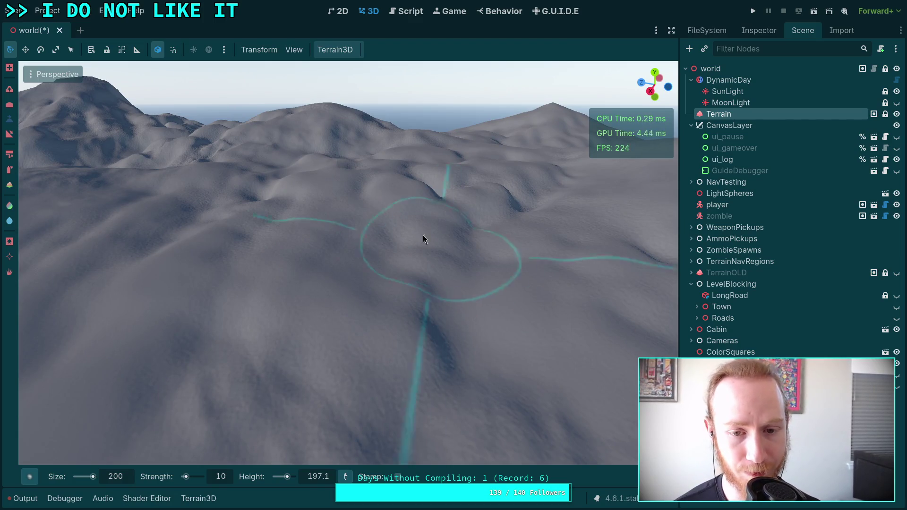
left_click(29, 476)
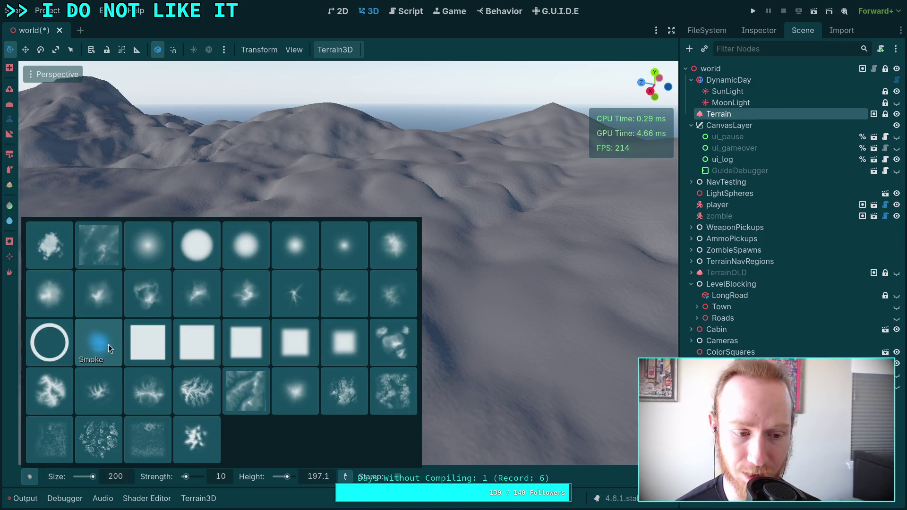
left_click(109, 349)
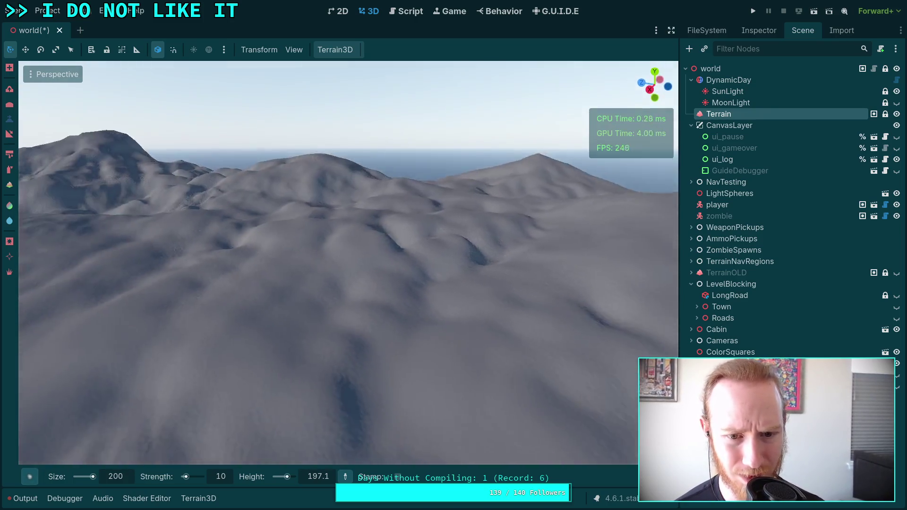
key("w")
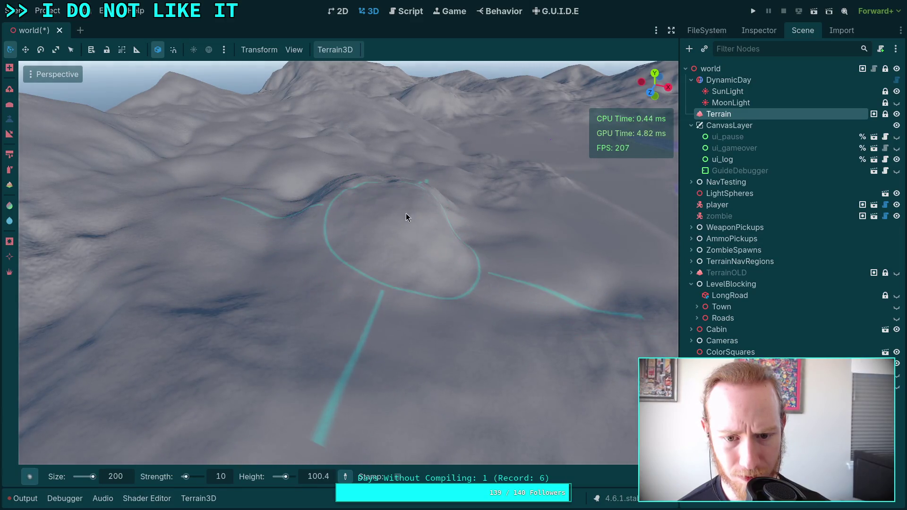
- Raise the hillside near the lake and its hilltop with the Smoke brush
key("w")
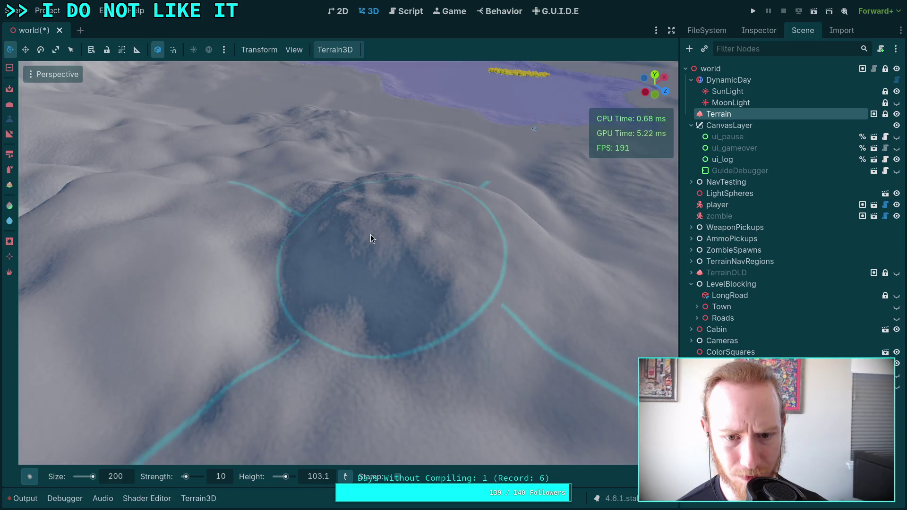
mouse_move(371, 235)
left_mouse_down()
mouse_move(251, 314)
mouse_move(425, 236)
left_mouse_up()
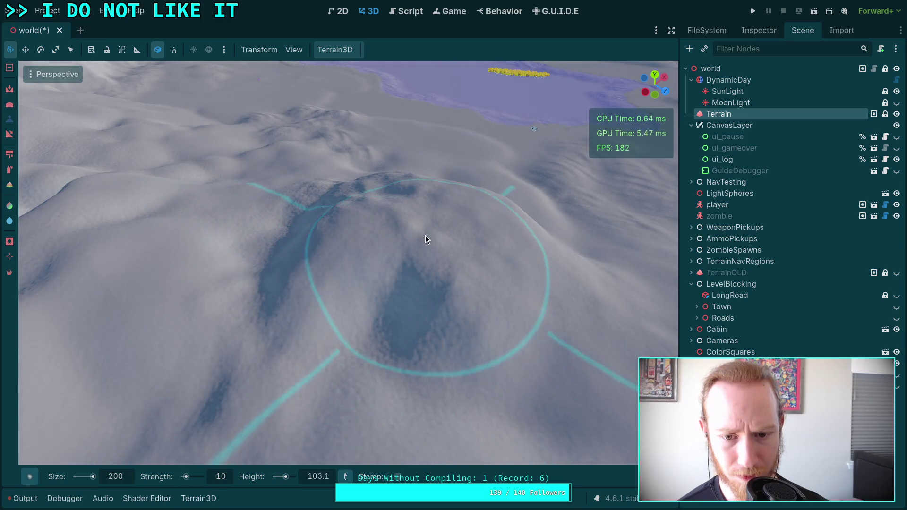
left_click_drag(365, 338, 267, 275)
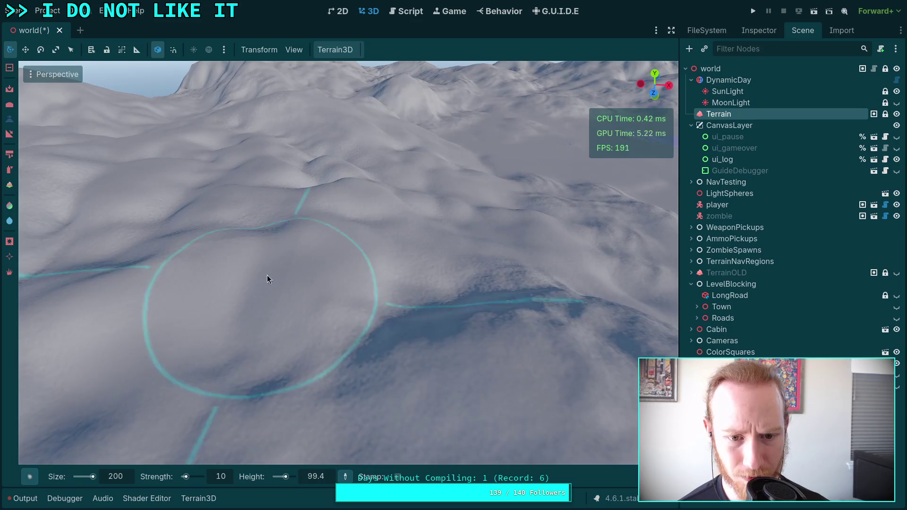
mouse_move(411, 309)
left_mouse_down()
mouse_move(487, 352)
mouse_move(361, 309)
mouse_move(159, 159)
mouse_move(453, 239)
mouse_move(402, 227)
left_mouse_up()
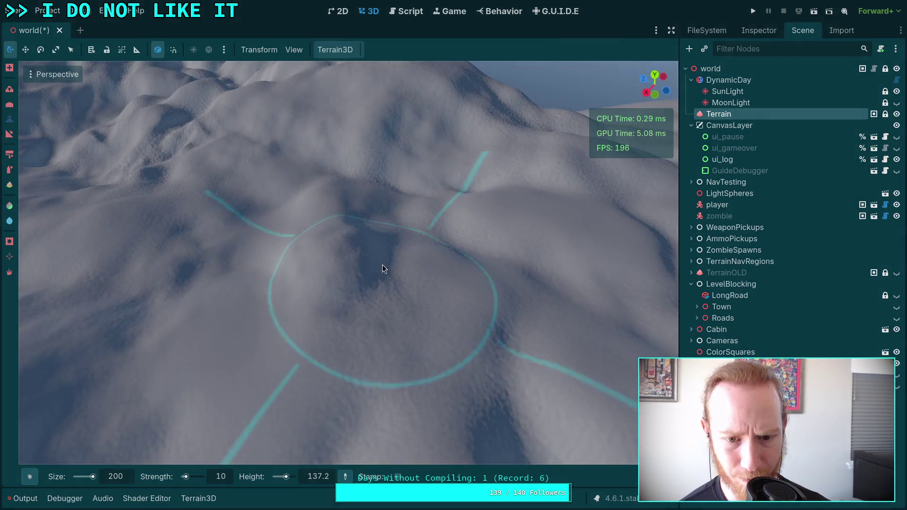
left_click(307, 287, "ctrl")
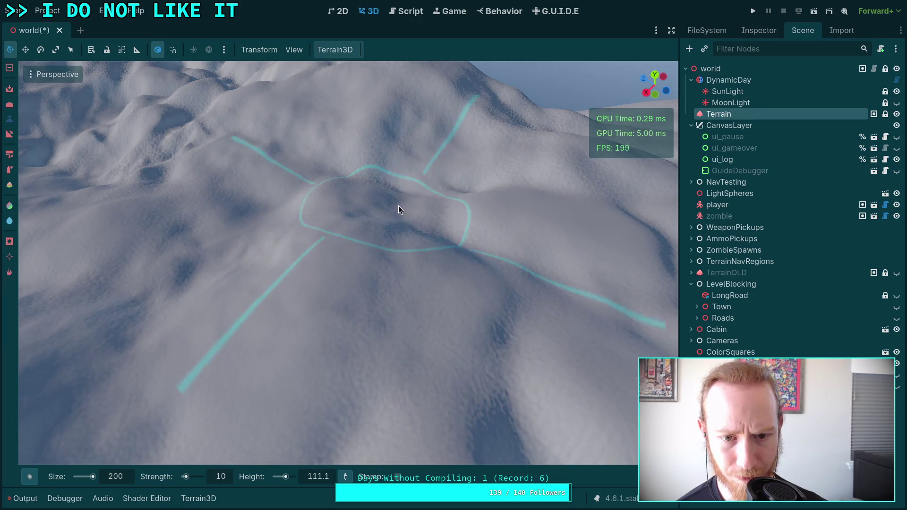
mouse_move(410, 181)
left_mouse_down()
mouse_move(411, 156)
mouse_move(322, 159)
mouse_move(365, 217)
left_mouse_up()
- Smooth and raise the snowy slope after viewing it from wider angles
mouse_move(292, 137)
left_mouse_down()
mouse_move(370, 174)
mouse_move(332, 165)
mouse_move(440, 164)
mouse_move(414, 173)
mouse_move(474, 134)
mouse_move(473, 184)
mouse_move(448, 217)
mouse_move(314, 175)
mouse_move(294, 153)
mouse_move(331, 142)
mouse_move(294, 107)
mouse_move(326, 137)
left_mouse_up()
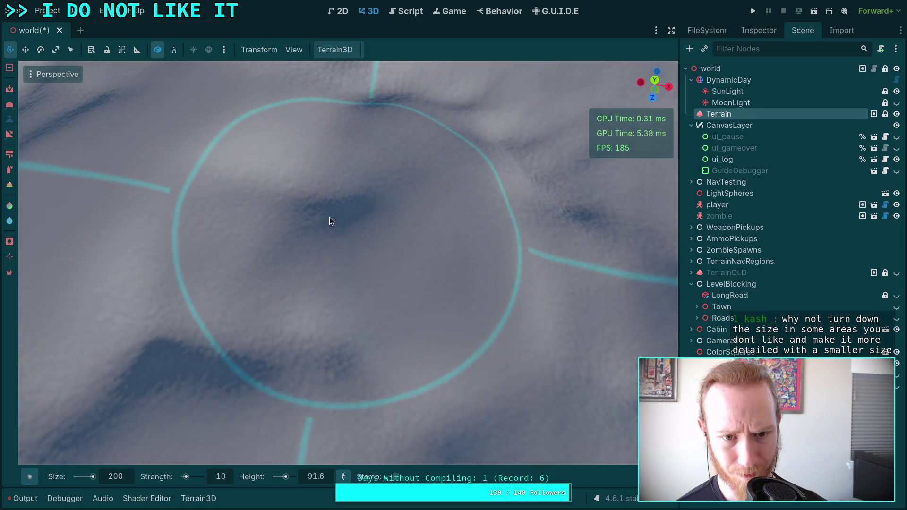
mouse_move(260, 159)
left_mouse_down()
mouse_move(293, 142)
mouse_move(332, 246)
mouse_move(384, 227)
mouse_move(310, 188)
left_mouse_up()
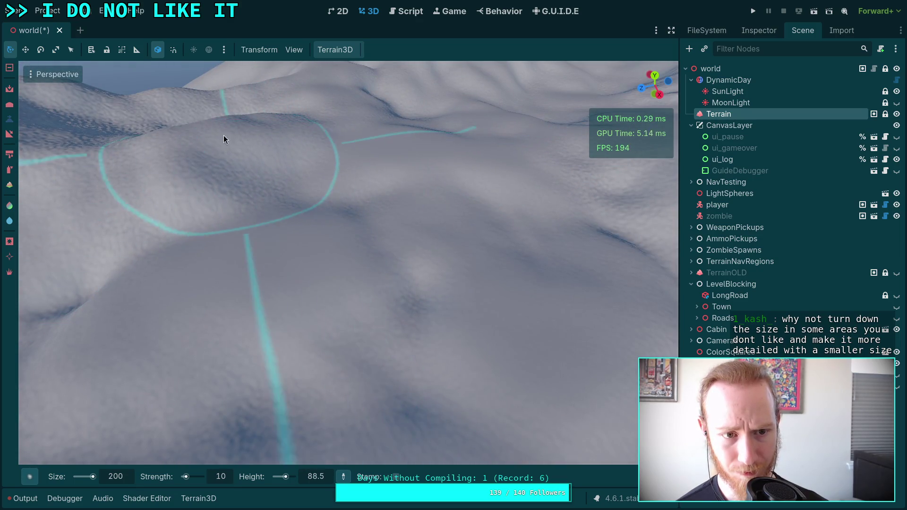
mouse_move(163, 196)
left_mouse_down()
mouse_move(347, 145)
mouse_move(353, 171)
mouse_move(338, 211)
mouse_move(234, 220)
mouse_move(297, 231)
mouse_move(395, 216)
left_mouse_up()
mouse_move(248, 232)
left_mouse_down()
mouse_move(178, 205)
mouse_move(209, 248)
mouse_move(209, 223)
mouse_move(132, 184)
left_mouse_up()
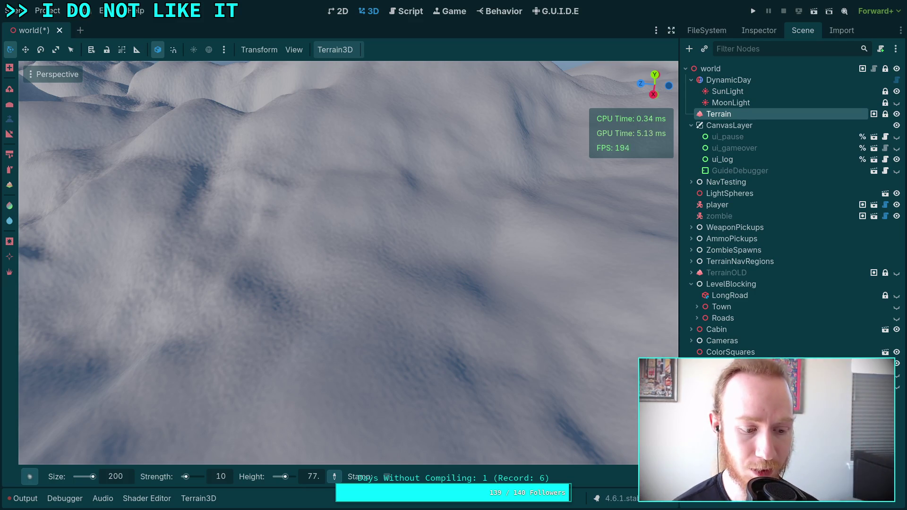
mouse_move(178, 238)
left_mouse_down()
mouse_move(200, 237)
mouse_move(250, 316)
left_mouse_up()
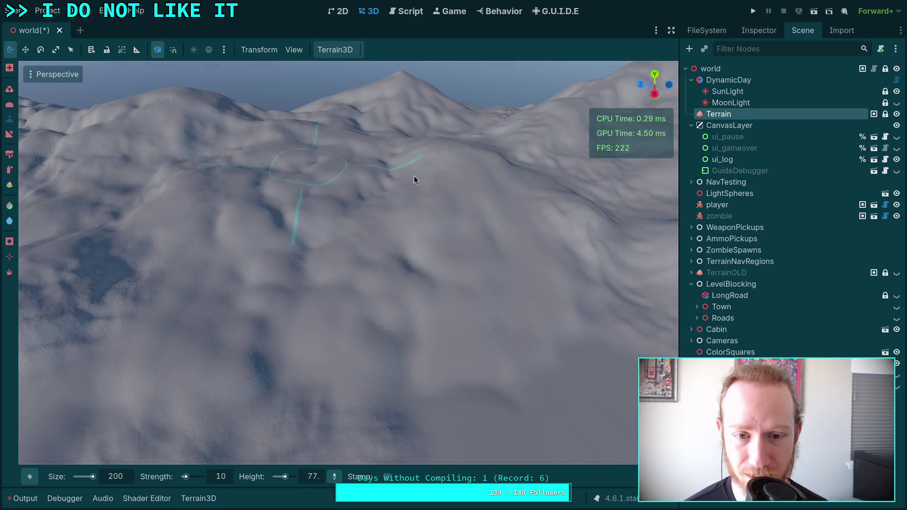
left_click_drag(242, 282, 343, 262)
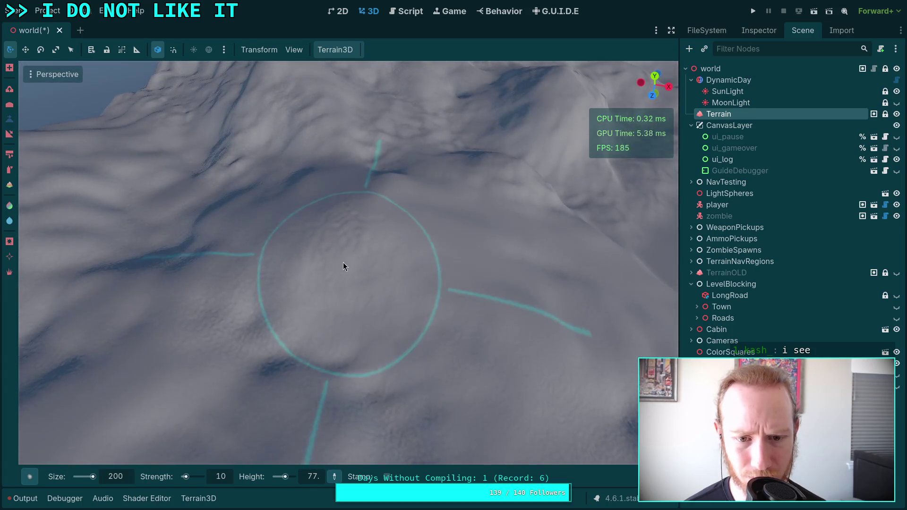
mouse_move(352, 232)
left_mouse_down()
mouse_move(323, 290)
mouse_move(274, 332)
mouse_move(384, 308)
mouse_move(409, 417)
mouse_move(332, 239)
mouse_move(358, 288)
mouse_move(409, 330)
mouse_move(300, 193)
left_mouse_up()
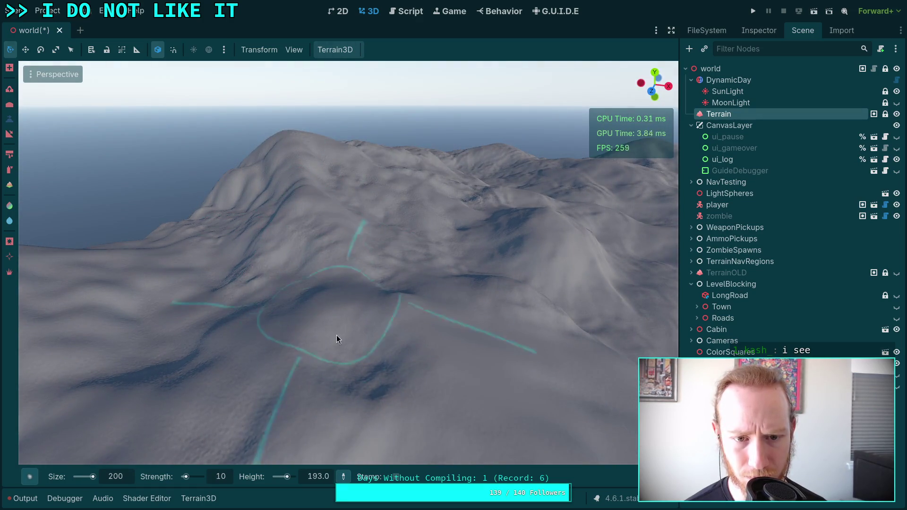
- Reshape the hollow below the large peak into a gentle slope, removing its dark patches
mouse_move(336, 335)
left_mouse_down()
mouse_move(348, 371)
mouse_move(376, 353)
mouse_move(319, 395)
mouse_move(369, 354)
left_mouse_up()
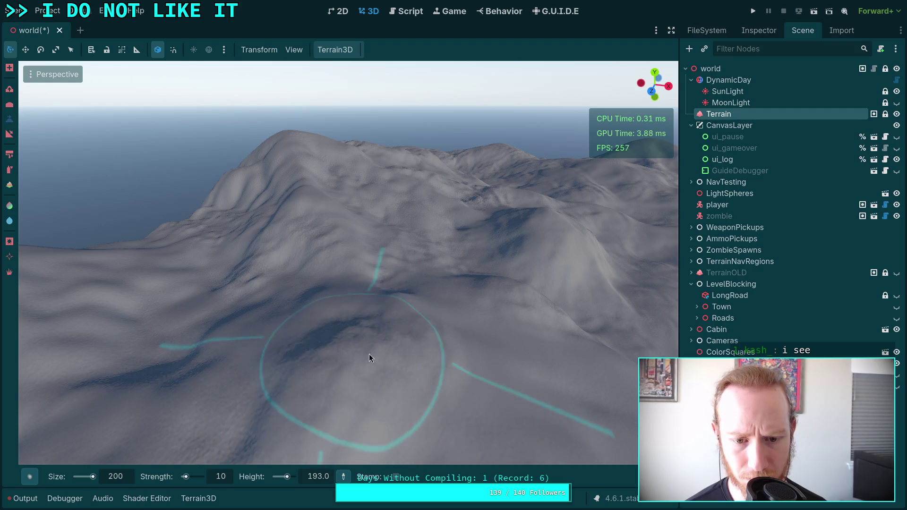
scroll(369, 354, "up", 3)
mouse_move(383, 222)
left_mouse_down()
mouse_move(367, 261)
mouse_move(362, 321)
mouse_move(333, 249)
mouse_move(368, 311)
mouse_move(432, 256)
mouse_move(422, 311)
left_mouse_up()
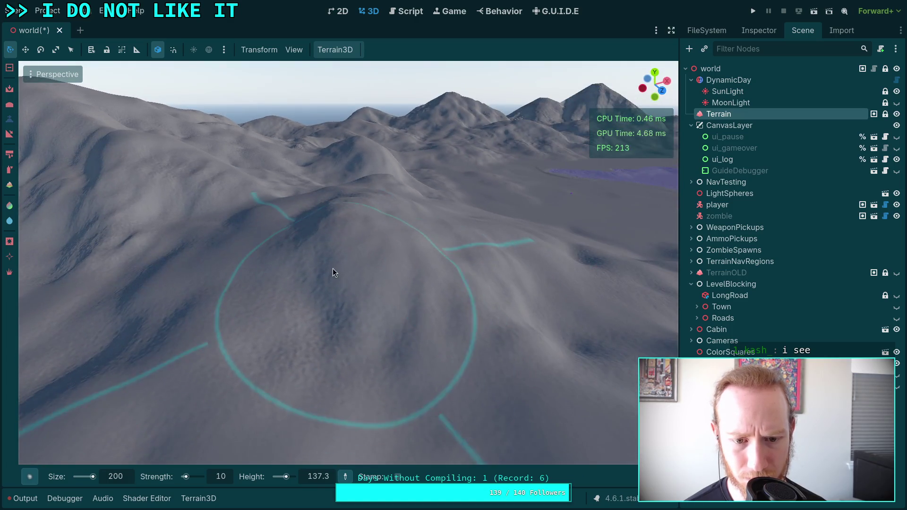
- Orbit across the mountain range, then freelook up toward the horizon and water to inspect the hill
mouse_move(332, 268)
left_mouse_down()
mouse_move(309, 300)
mouse_move(355, 306)
left_mouse_up()
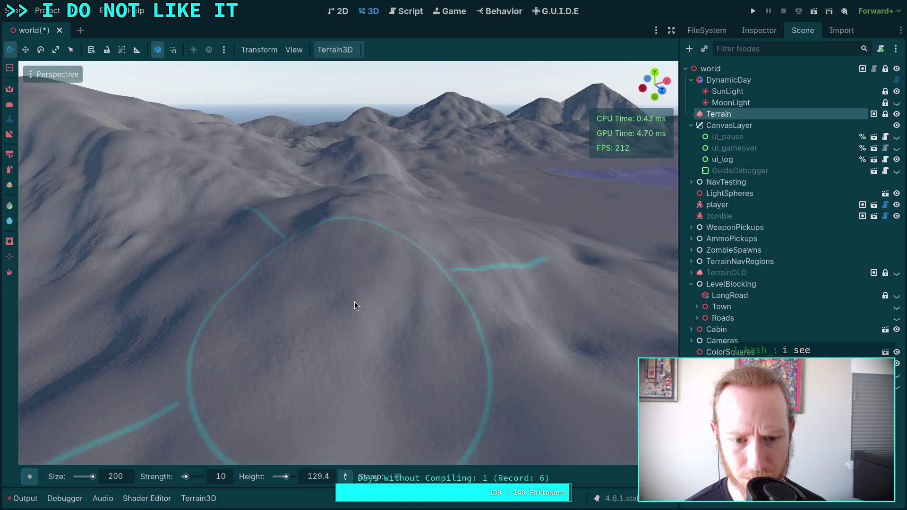
mouse_move(421, 299)
left_mouse_down()
mouse_move(369, 313)
mouse_move(391, 257)
mouse_move(460, 204)
left_mouse_up()
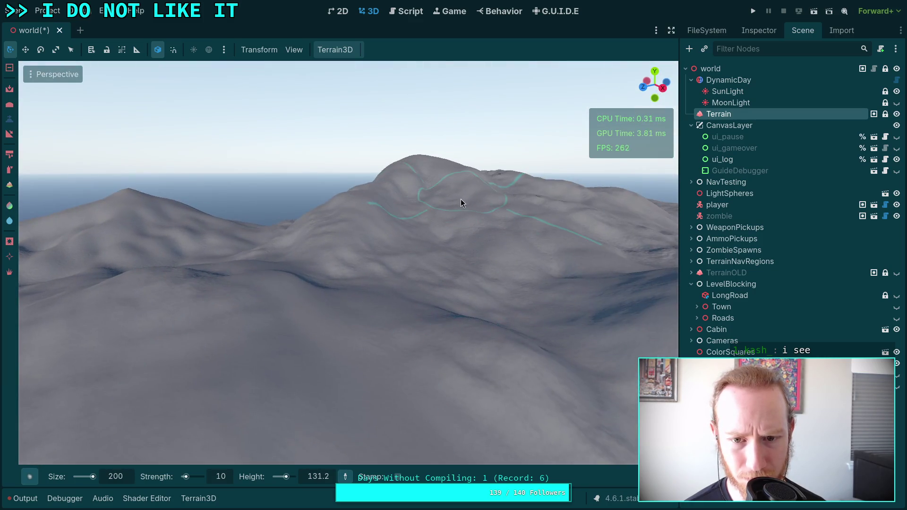
scroll(461, 203, "down", 5)
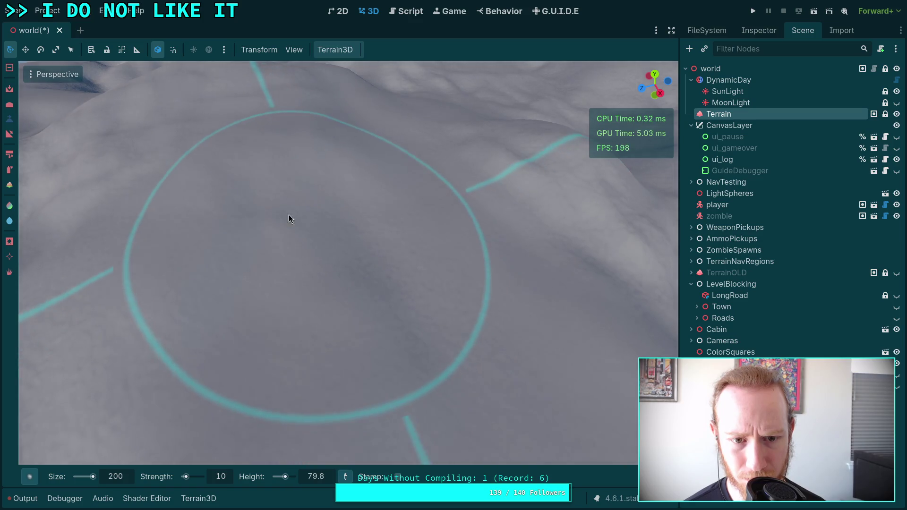
mouse_move(358, 247)
left_mouse_down()
mouse_move(509, 321)
mouse_move(435, 243)
left_mouse_up()
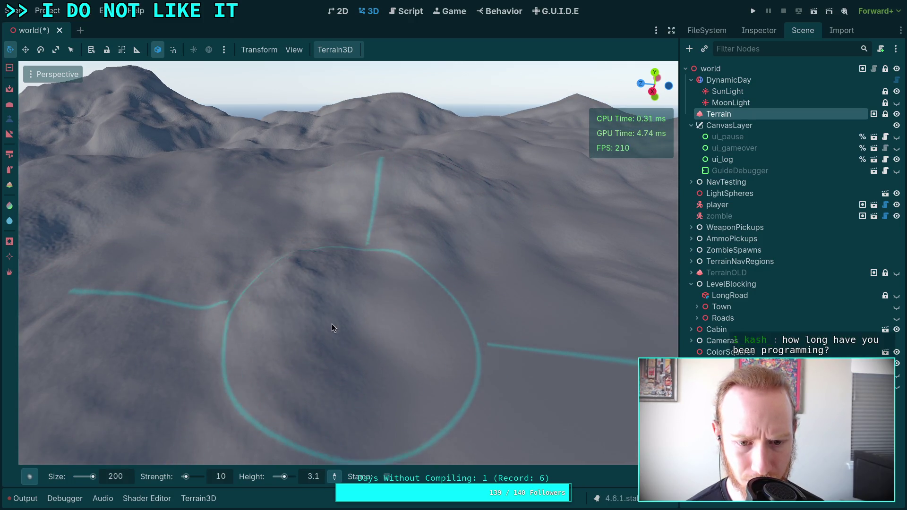
right_click(294, 340)
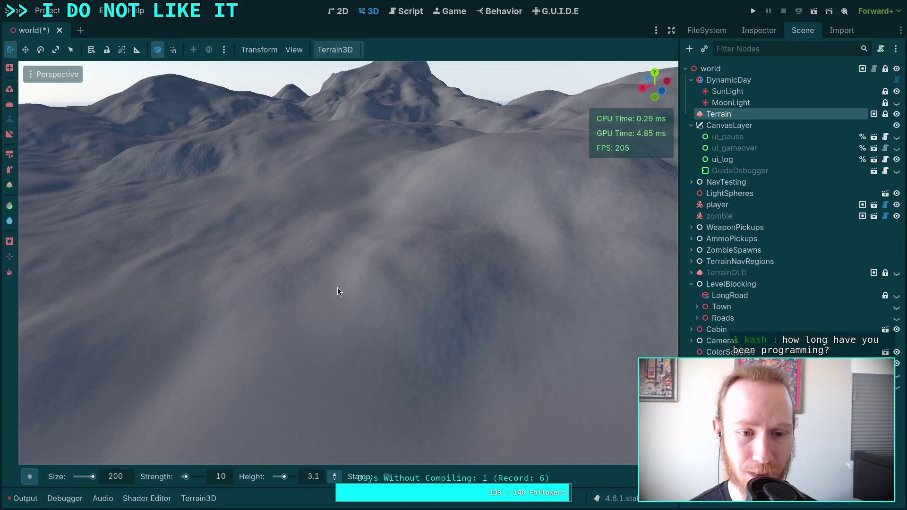
mouse_move(464, 299)
left_mouse_down()
mouse_move(452, 248)
mouse_move(219, 284)
mouse_move(216, 269)
mouse_move(336, 273)
mouse_move(399, 435)
mouse_move(363, 303)
left_mouse_up()
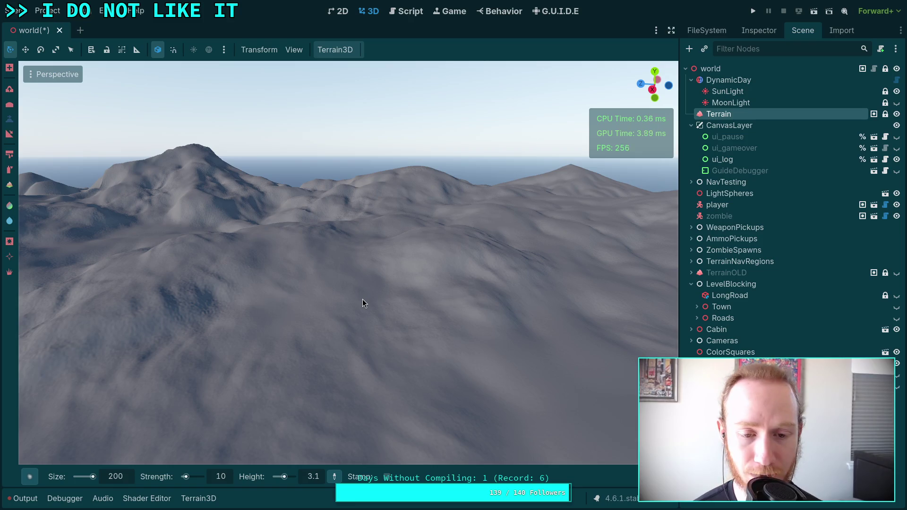
key("w")
key("w")
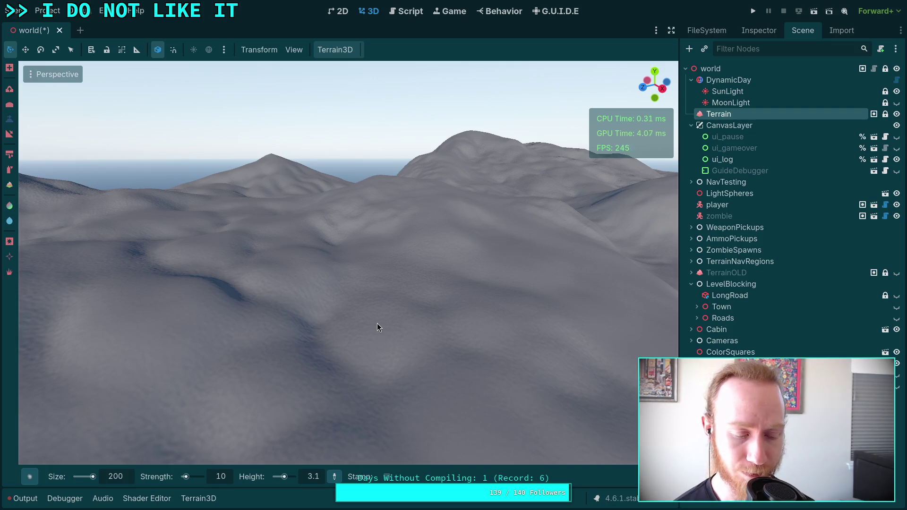
right_click(377, 323)
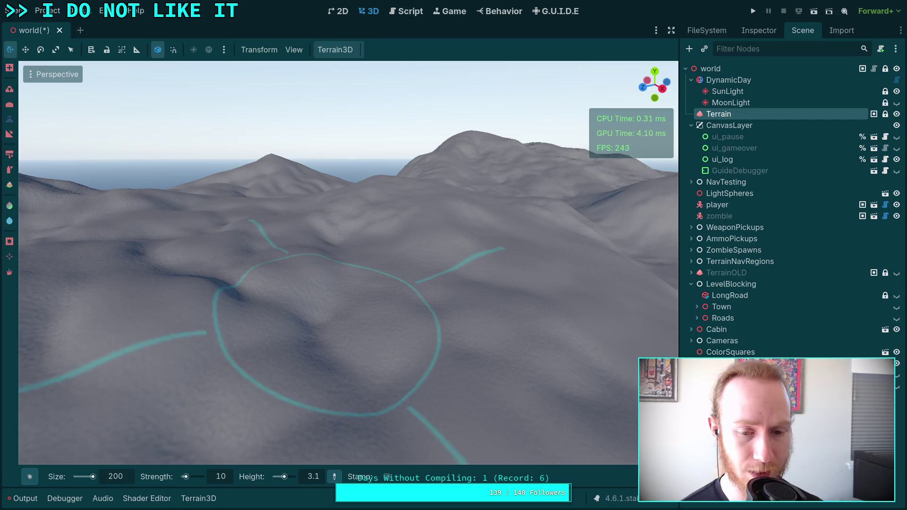
key("w")
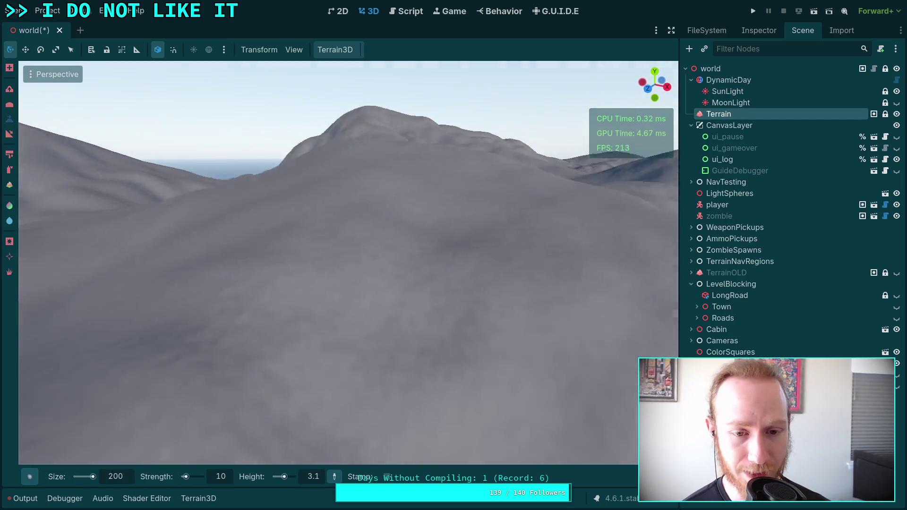
key("w")
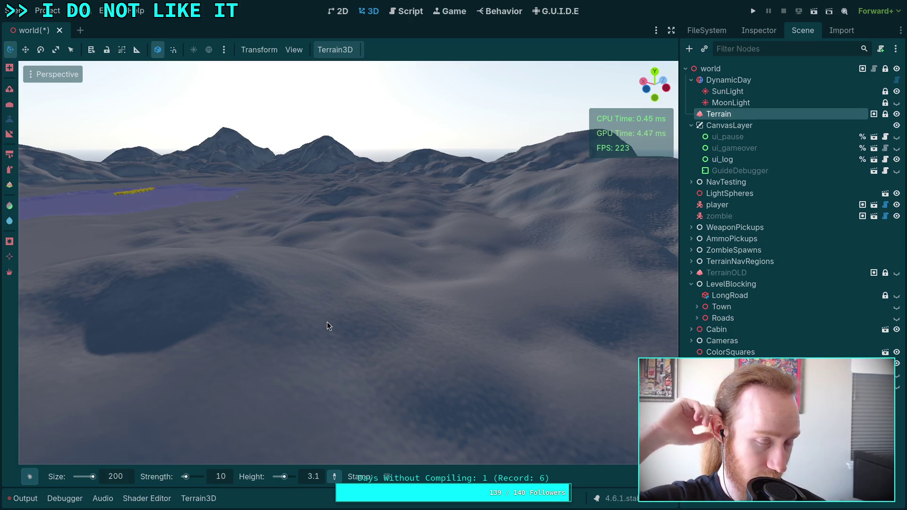
mouse_move(338, 296)
left_mouse_down()
mouse_move(306, 287)
mouse_move(284, 340)
mouse_move(458, 256)
left_mouse_up()
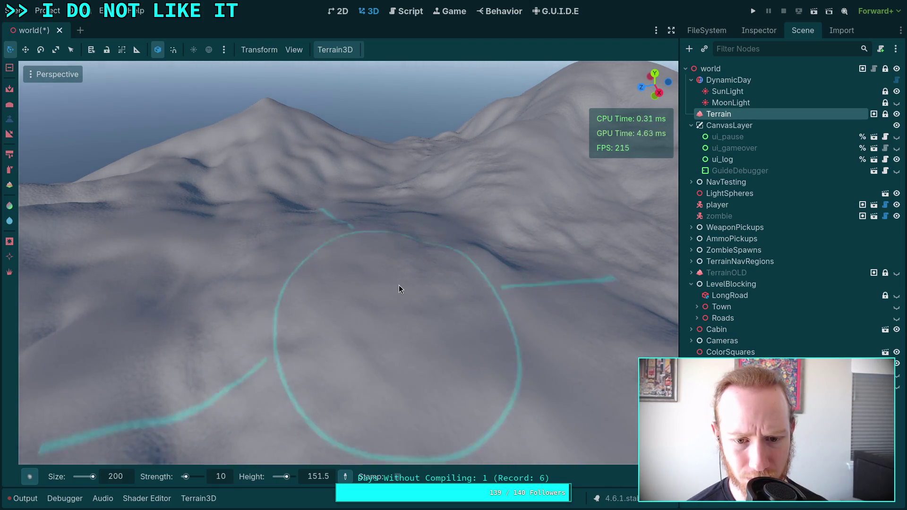
- Carve a dark trench into the hillside, then fill and smooth it back in
left_click_drag(399, 285, 400, 286)
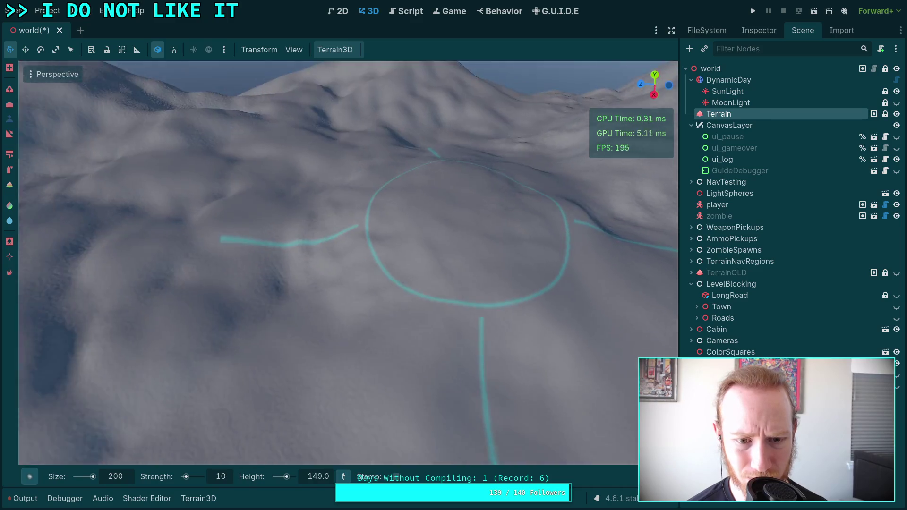
left_click_drag(369, 253, 372, 262)
mouse_move(319, 283)
left_mouse_down()
mouse_move(385, 334)
mouse_move(407, 263)
mouse_move(346, 277)
mouse_move(405, 271)
left_mouse_up()
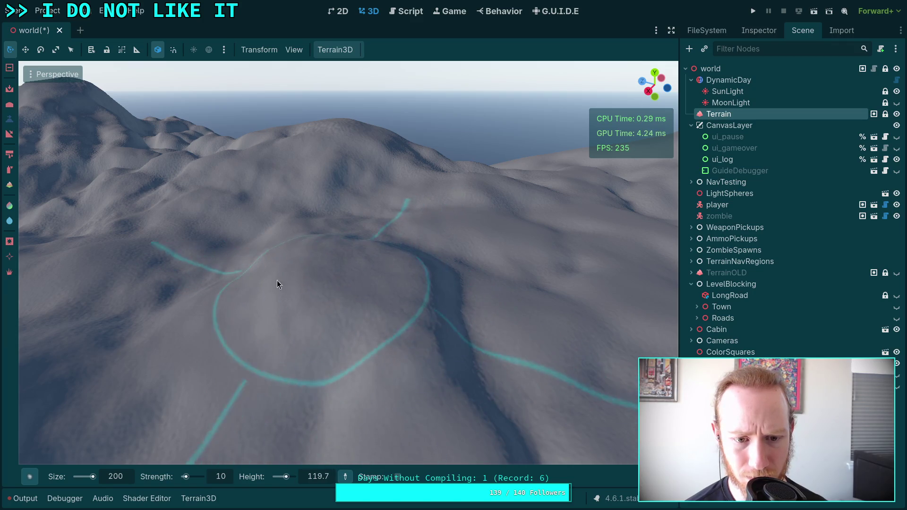
mouse_move(459, 338)
left_mouse_down()
mouse_move(488, 326)
mouse_move(477, 297)
mouse_move(451, 276)
left_mouse_up()
- Orbit over the repaired hills and tilt up toward the distant horizon to check the slopes
left_click_drag(374, 221, 375, 221)
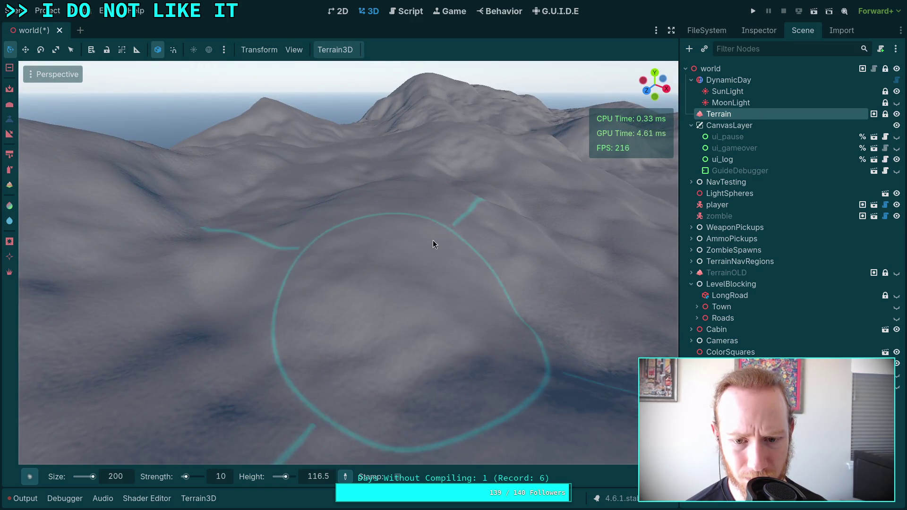
mouse_move(530, 277)
left_mouse_down()
mouse_move(510, 198)
mouse_move(367, 323)
left_mouse_up()
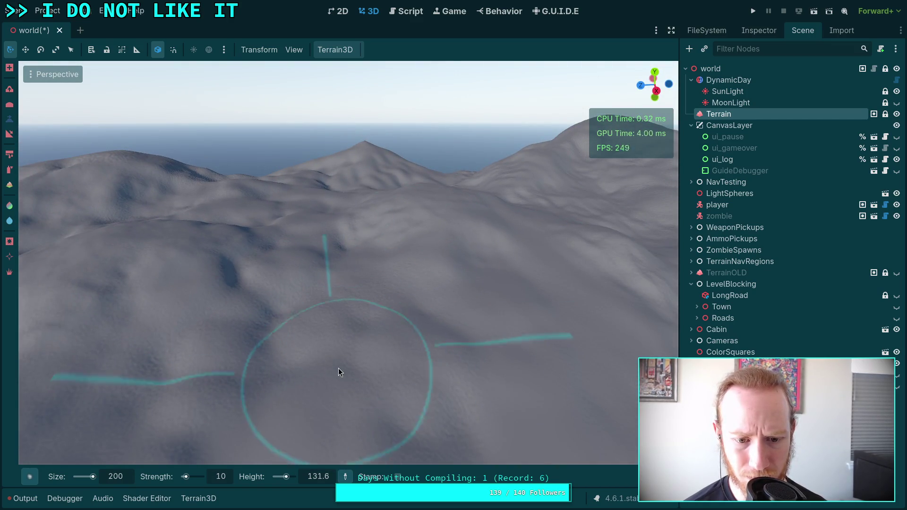
left_click_drag(300, 367, 307, 331)
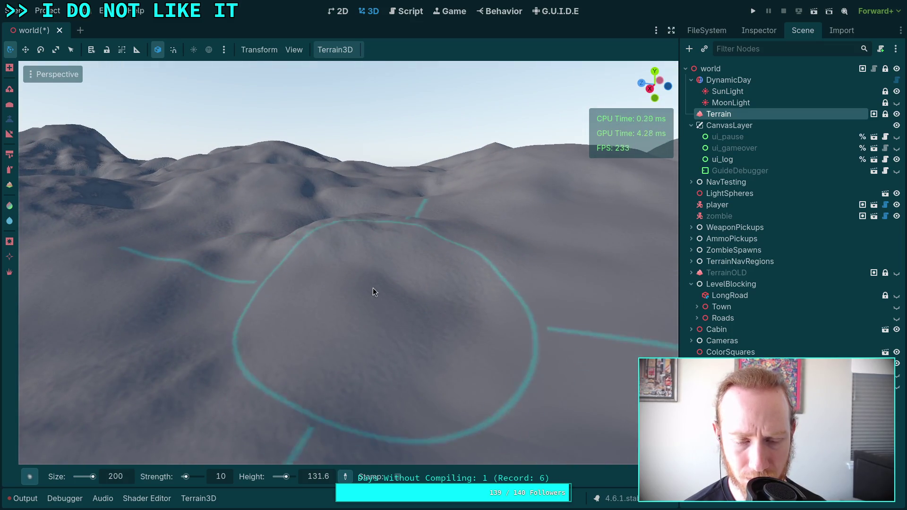
left_click_drag(373, 287, 376, 288)
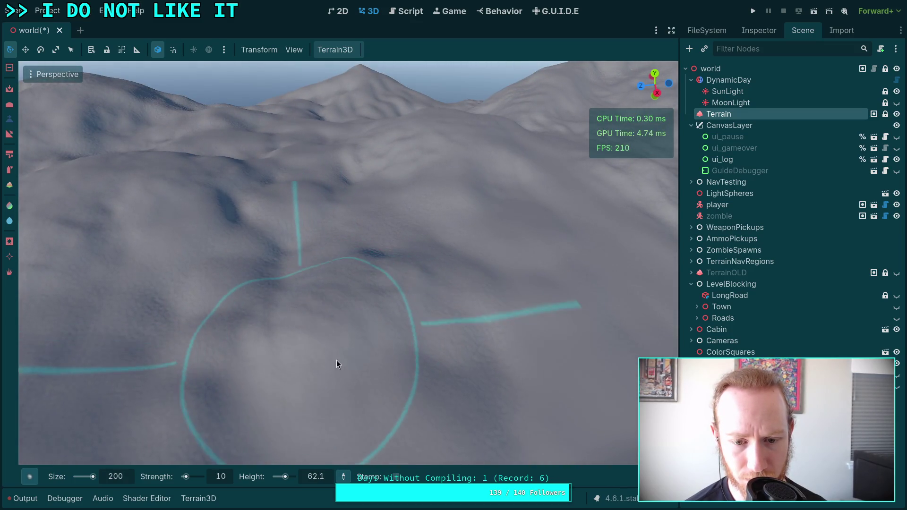
mouse_move(481, 334)
left_mouse_down()
mouse_move(562, 230)
mouse_move(326, 238)
left_mouse_up()
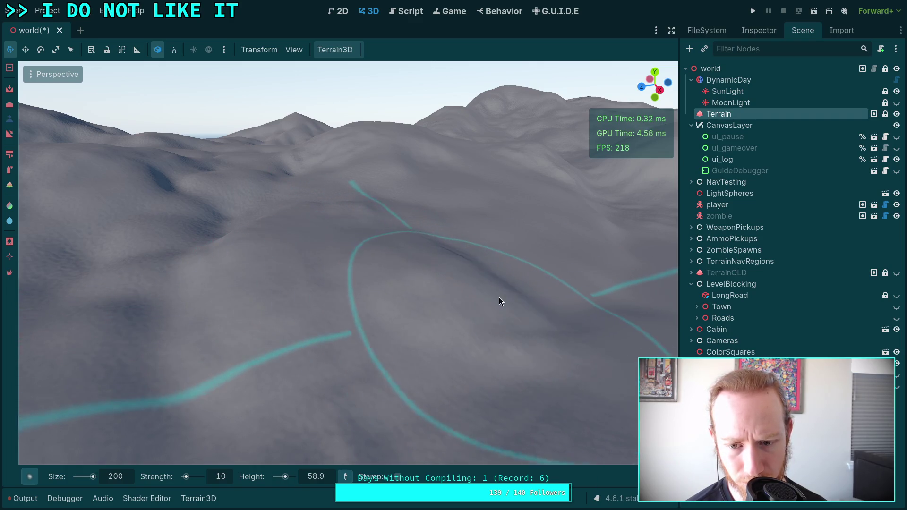
mouse_move(425, 330)
left_mouse_down()
mouse_move(431, 269)
mouse_move(338, 175)
mouse_move(338, 213)
mouse_move(268, 182)
left_mouse_up()
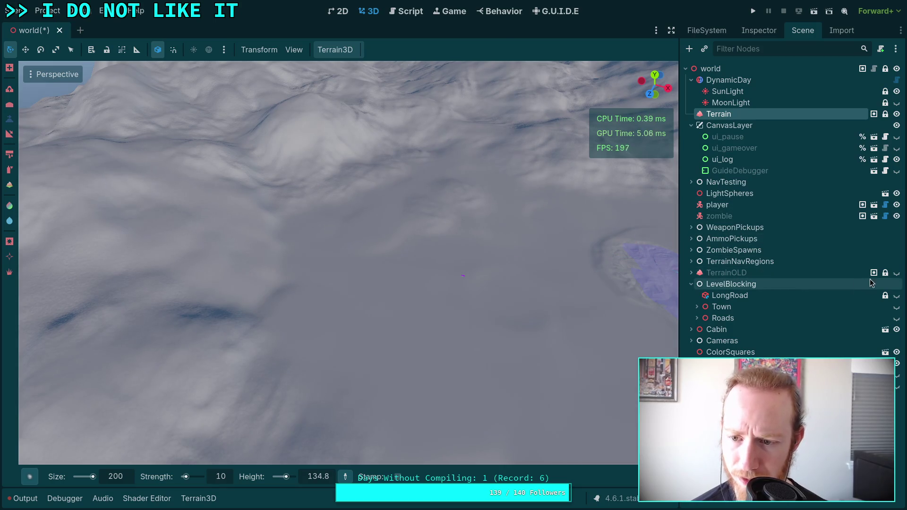
left_click(897, 307)
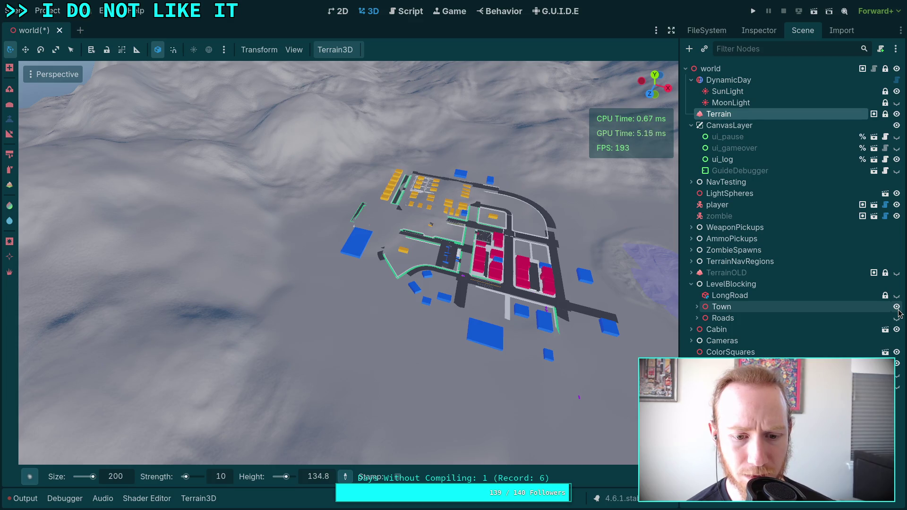
left_click(896, 307)
mouse_move(421, 317)
left_mouse_down()
mouse_move(362, 219)
mouse_move(308, 265)
mouse_move(249, 289)
left_mouse_up()
scroll(363, 218, "up", 3)
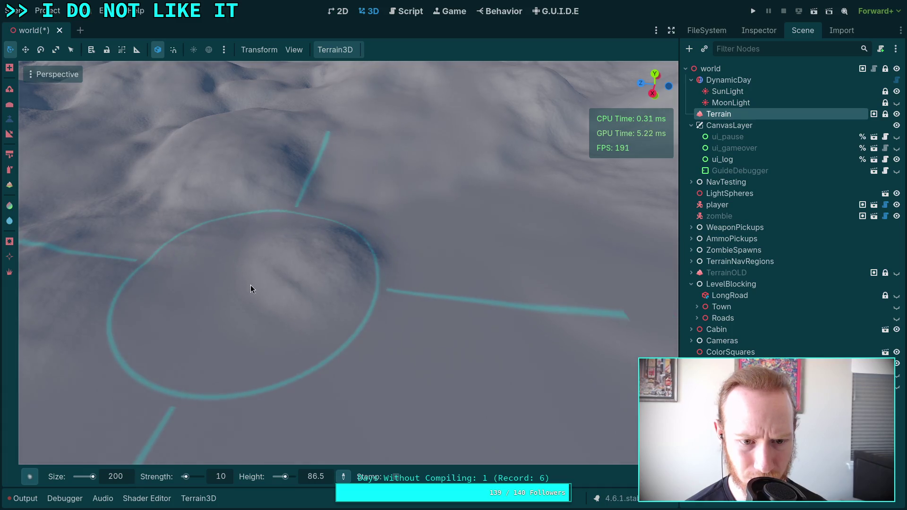
scroll(317, 273, "down", 3)
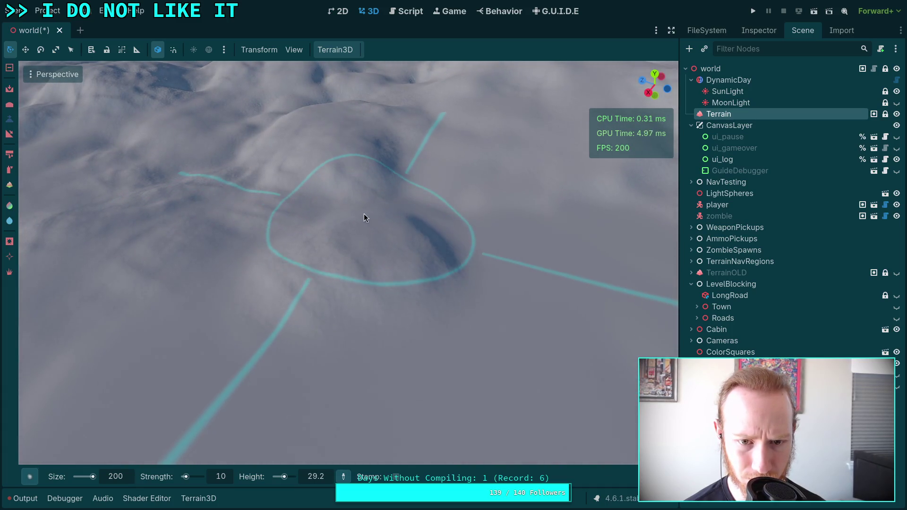
- Frame the hillside near the lake and pick a target height from the ground
scroll(298, 260, "up", 3)
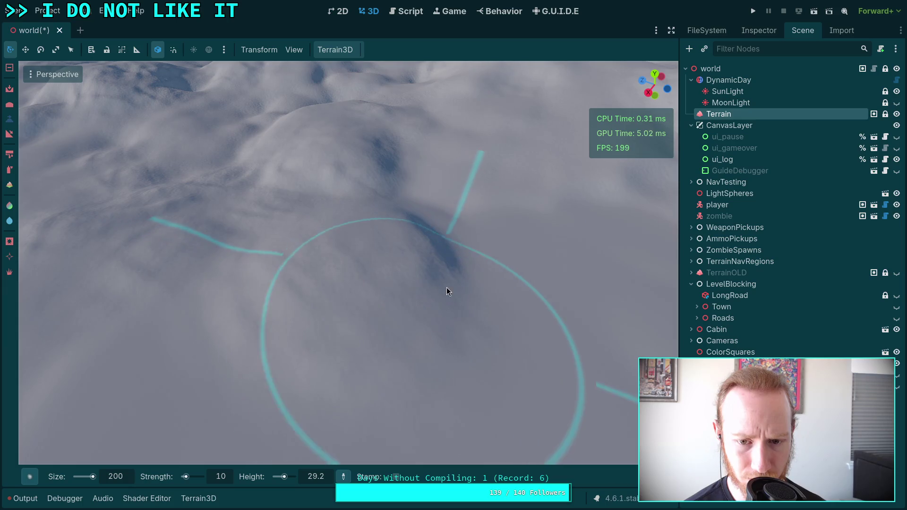
scroll(447, 291, "down", 5)
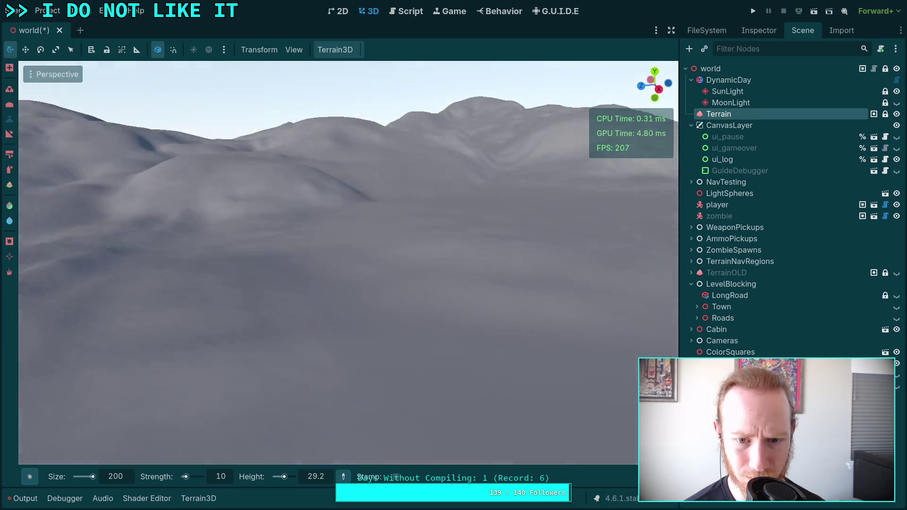
mouse_move(652, 196)
left_mouse_down()
mouse_move(654, 207)
mouse_move(351, 235)
mouse_move(359, 222)
mouse_move(378, 246)
mouse_move(385, 236)
mouse_move(339, 282)
left_mouse_up()
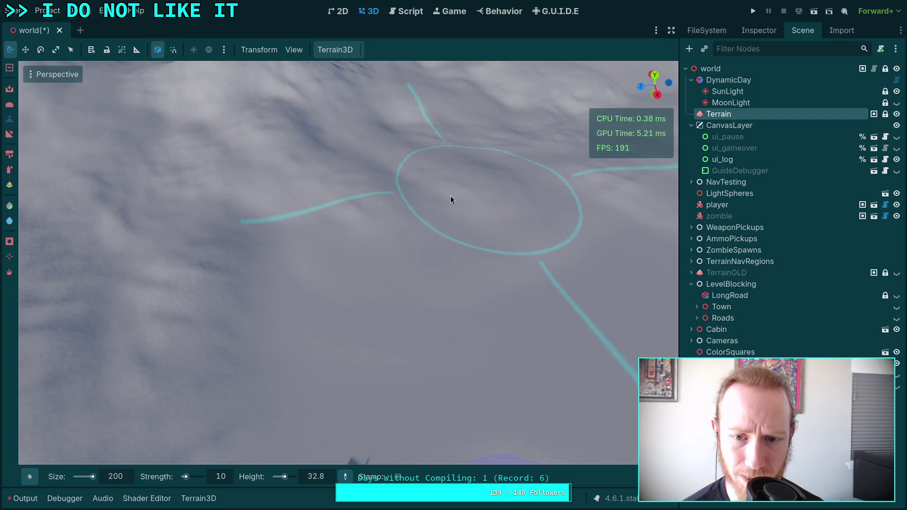
scroll(452, 200, "down", 5)
scroll(452, 208, "up", 6)
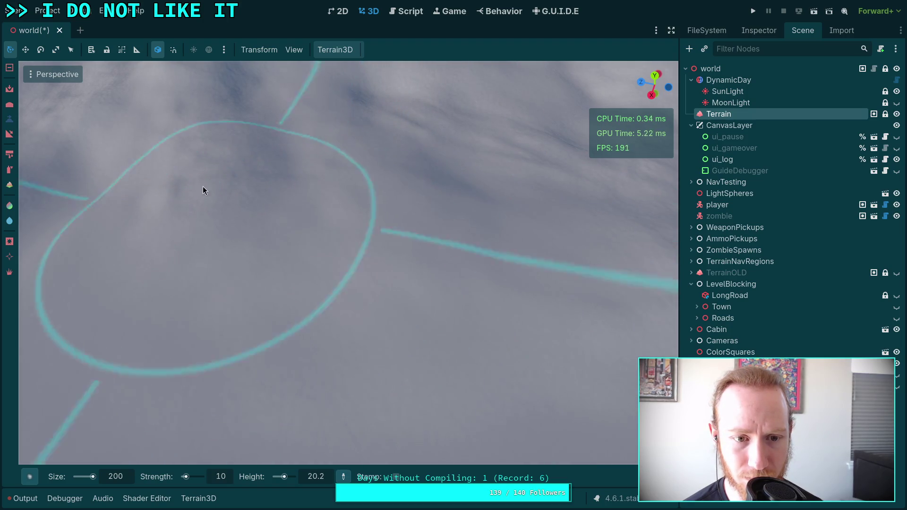
scroll(231, 196, "down", 4)
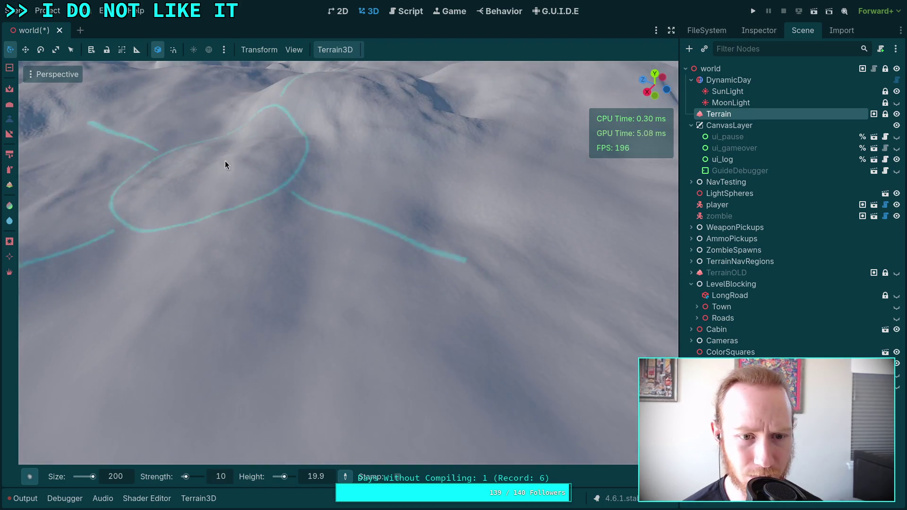
scroll(460, 241, "up", 3)
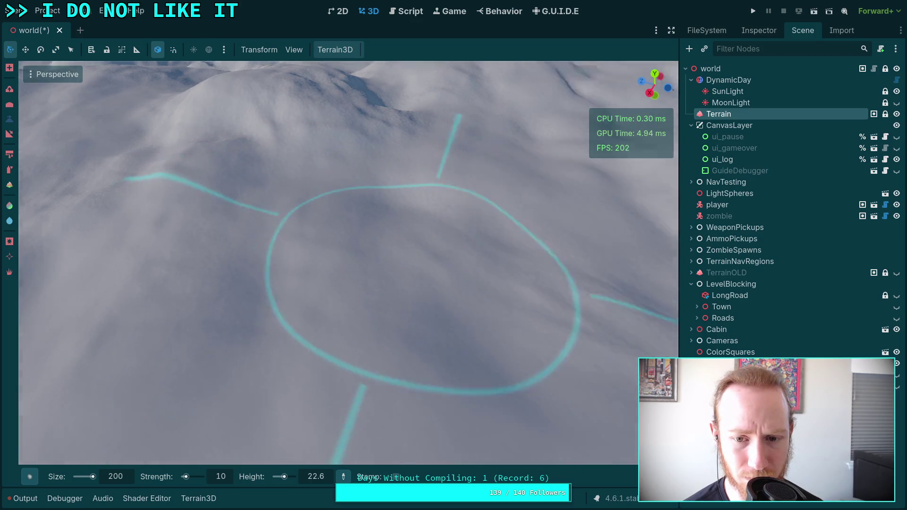
left_click_drag(420, 289, 273, 312)
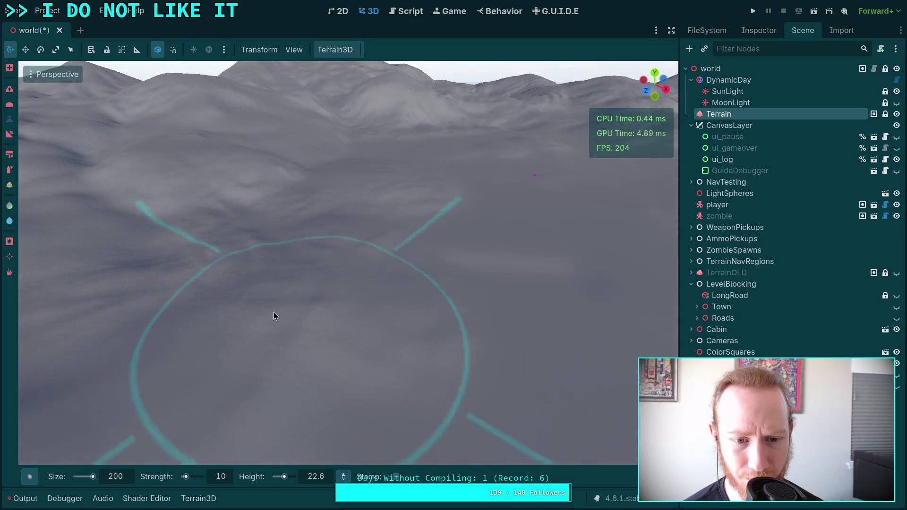
left_click(187, 254)
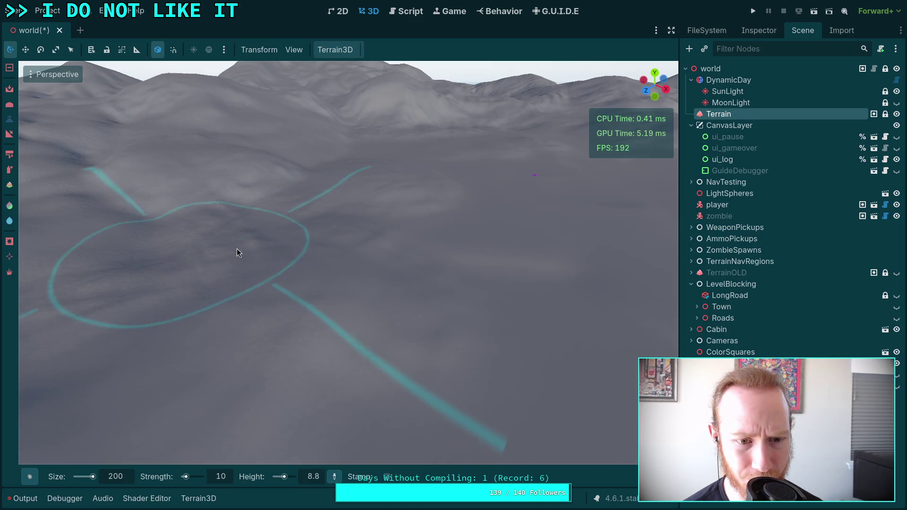
- Level five patches of the hillside inside the cyan road loop to the target height
mouse_move(237, 253)
left_mouse_down()
mouse_move(265, 269)
mouse_move(306, 258)
left_mouse_up()
left_click(308, 247)
left_click(345, 258)
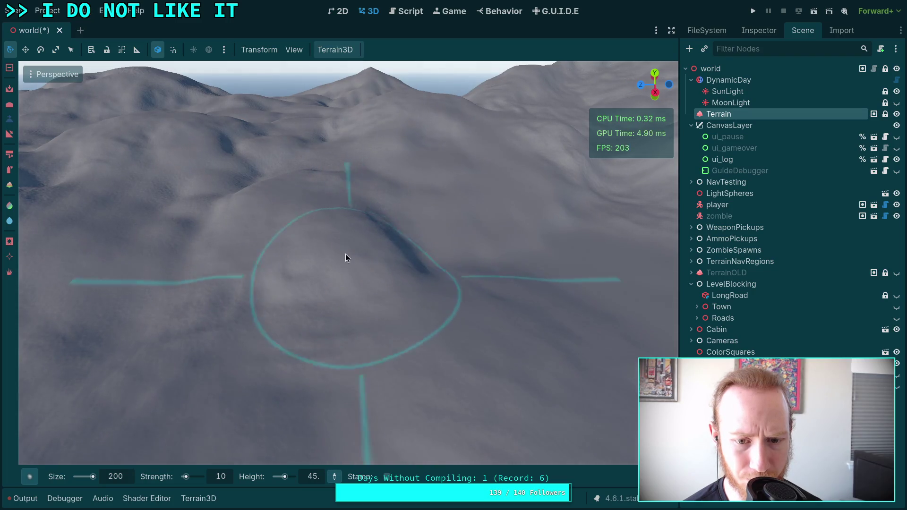
left_click(313, 249)
left_click_drag(288, 266, 302, 265)
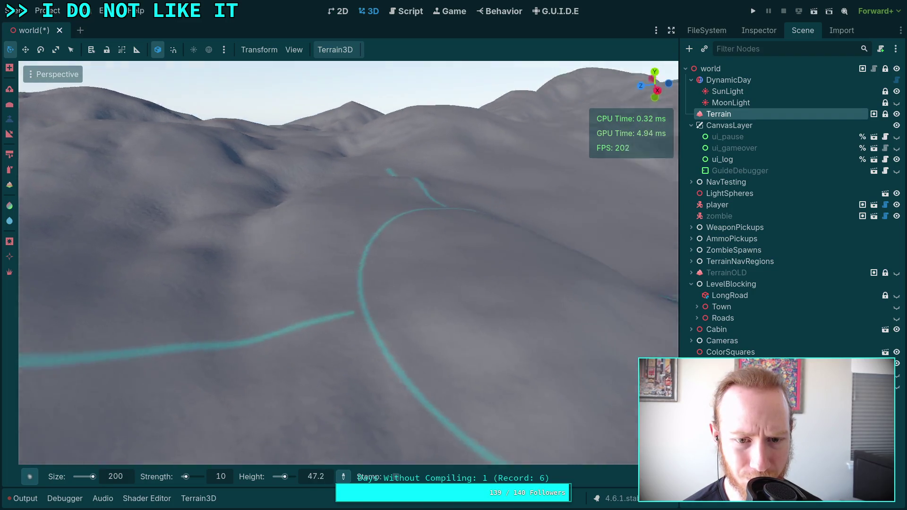
left_click(334, 244)
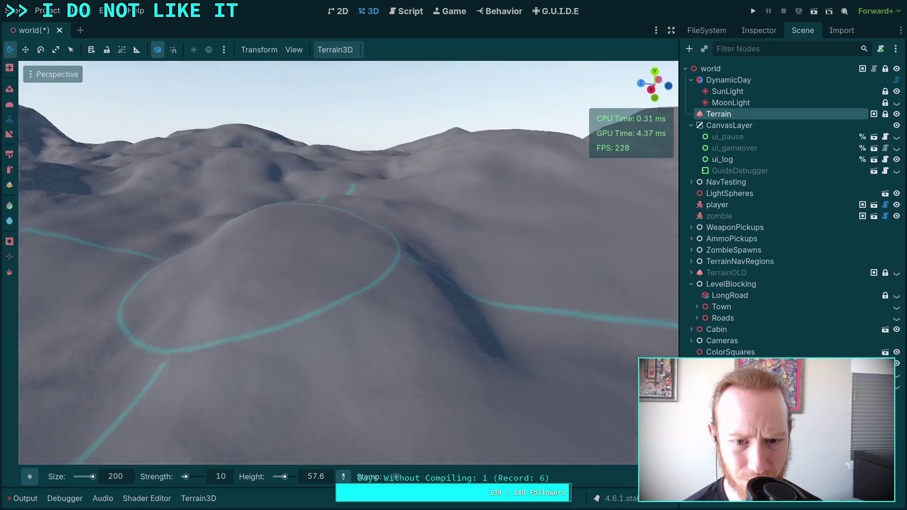
left_click(446, 252)
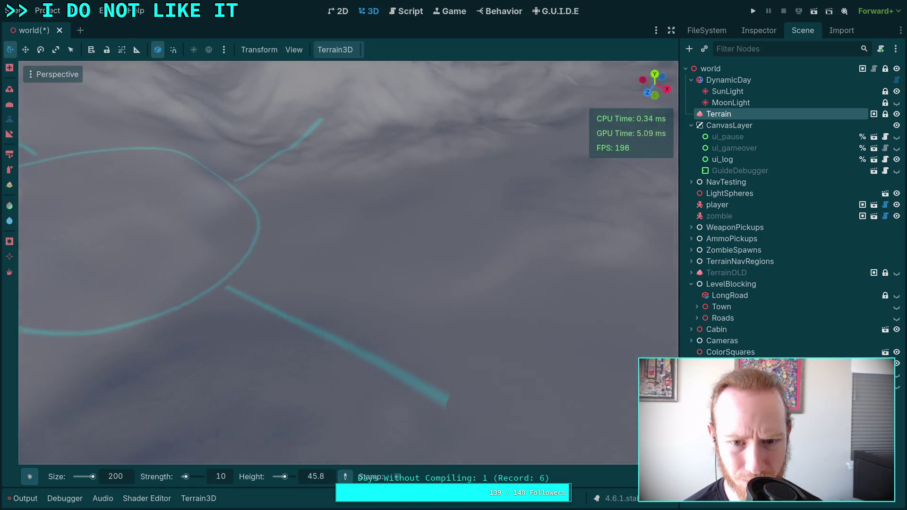
mouse_move(420, 241)
left_mouse_down()
mouse_move(433, 223)
mouse_move(436, 239)
left_mouse_up()
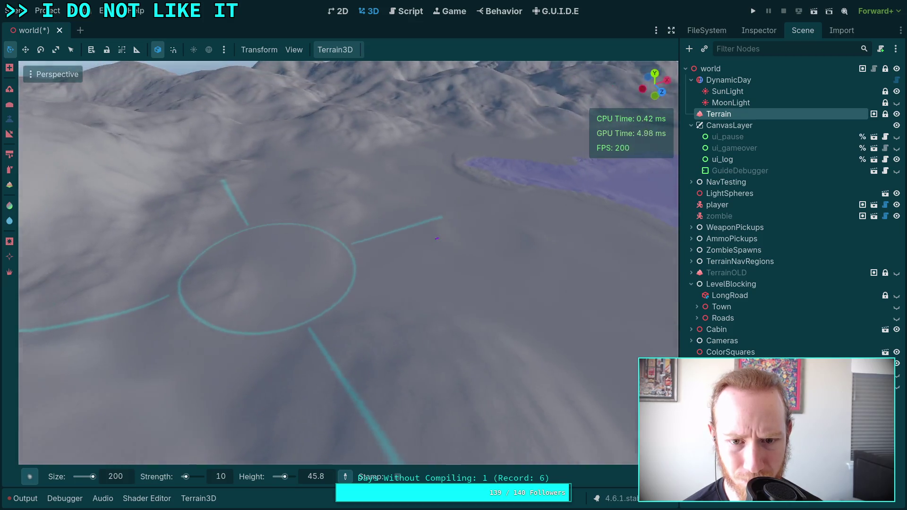
- Work the smooth brush back and forth over the hillside, then drop to a low view of the hills
left_click_drag(257, 266, 257, 266)
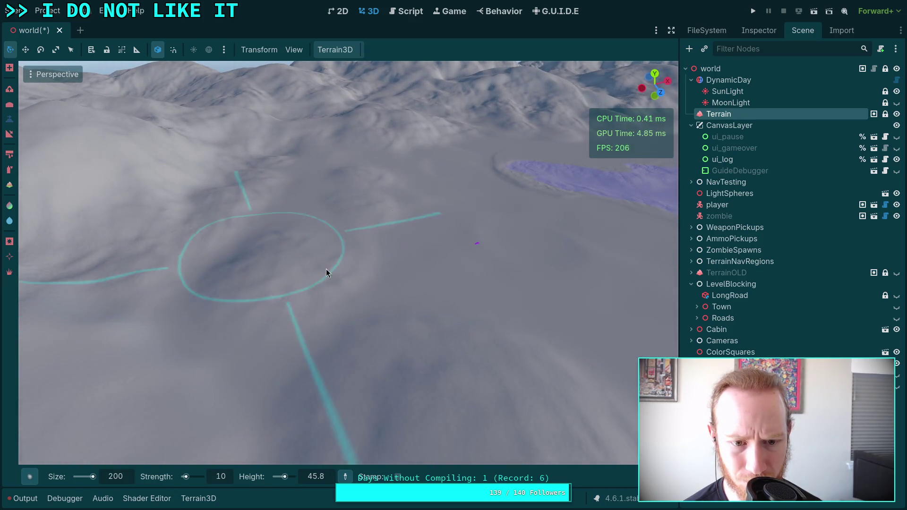
mouse_move(326, 273)
left_mouse_down()
mouse_move(230, 267)
mouse_move(334, 284)
mouse_move(241, 254)
mouse_move(328, 272)
mouse_move(249, 257)
mouse_move(314, 252)
mouse_move(302, 255)
left_mouse_up()
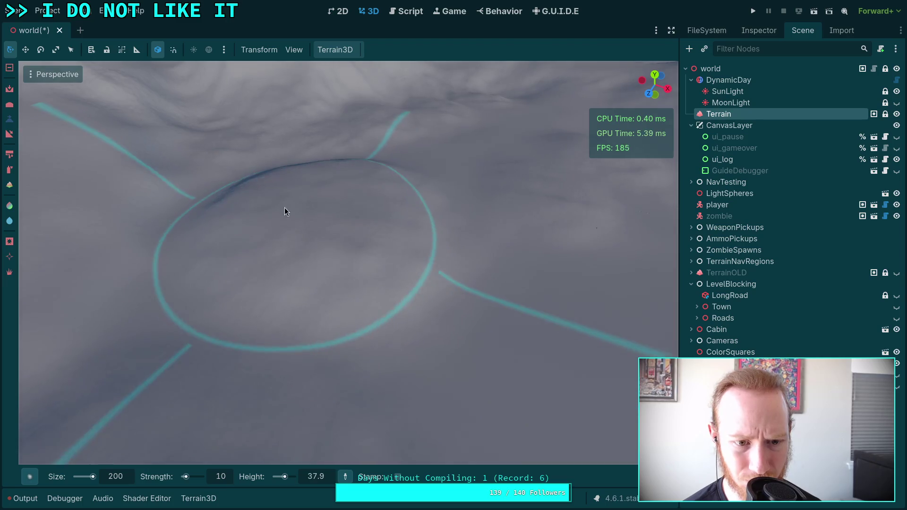
mouse_move(285, 211)
left_mouse_down()
mouse_move(238, 239)
mouse_move(303, 227)
mouse_move(257, 162)
mouse_move(273, 77)
mouse_move(423, 219)
mouse_move(385, 177)
mouse_move(379, 154)
mouse_move(330, 184)
mouse_move(333, 213)
mouse_move(314, 205)
mouse_move(303, 239)
mouse_move(276, 251)
mouse_move(389, 265)
mouse_move(372, 234)
mouse_move(365, 240)
mouse_move(322, 207)
mouse_move(341, 189)
mouse_move(404, 199)
mouse_move(316, 197)
mouse_move(338, 164)
mouse_move(338, 209)
mouse_move(375, 268)
mouse_move(340, 238)
mouse_move(352, 196)
mouse_move(378, 167)
left_mouse_up()
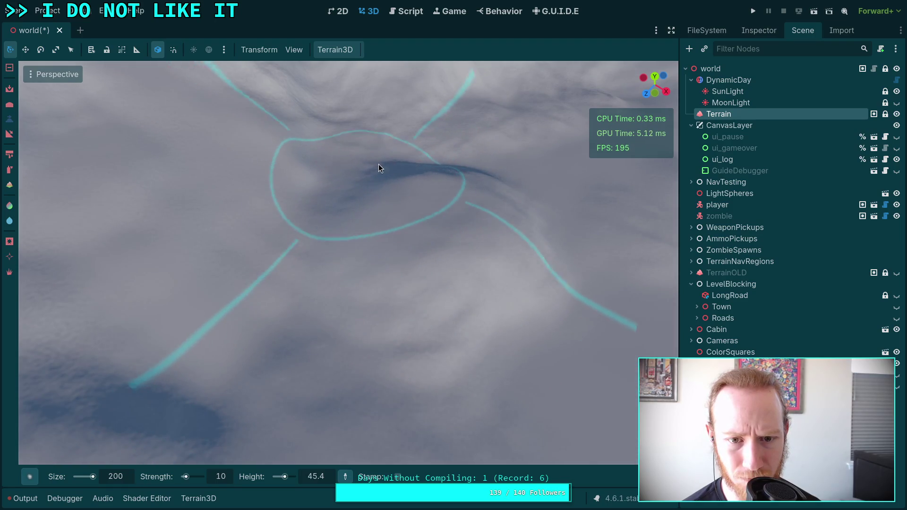
mouse_move(448, 158)
left_mouse_down()
mouse_move(495, 198)
mouse_move(295, 306)
mouse_move(323, 223)
left_mouse_up()
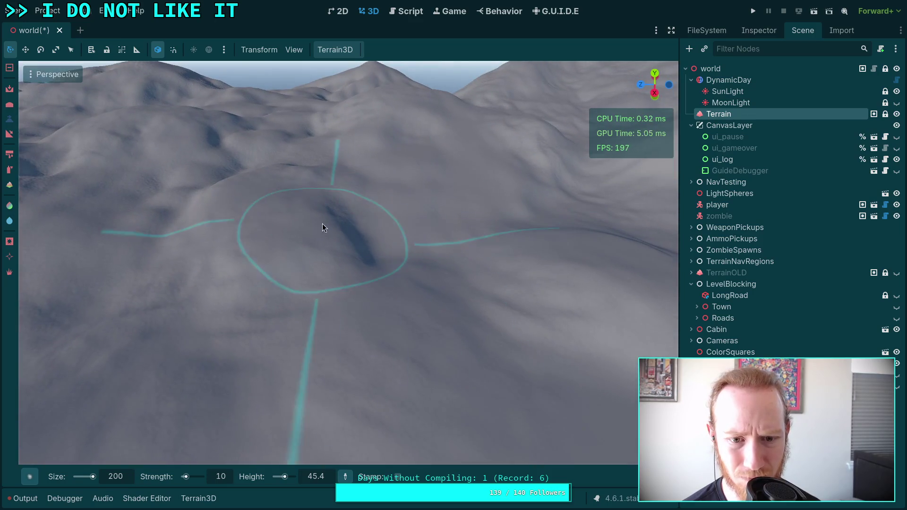
mouse_move(410, 226)
left_mouse_down()
mouse_move(425, 264)
mouse_move(392, 235)
mouse_move(368, 234)
mouse_move(291, 260)
mouse_move(269, 423)
mouse_move(385, 219)
left_mouse_up()
- Round off the jagged peak with the size-200, strength-10 smooth brush and view it up close
left_click(399, 213, "ctrl")
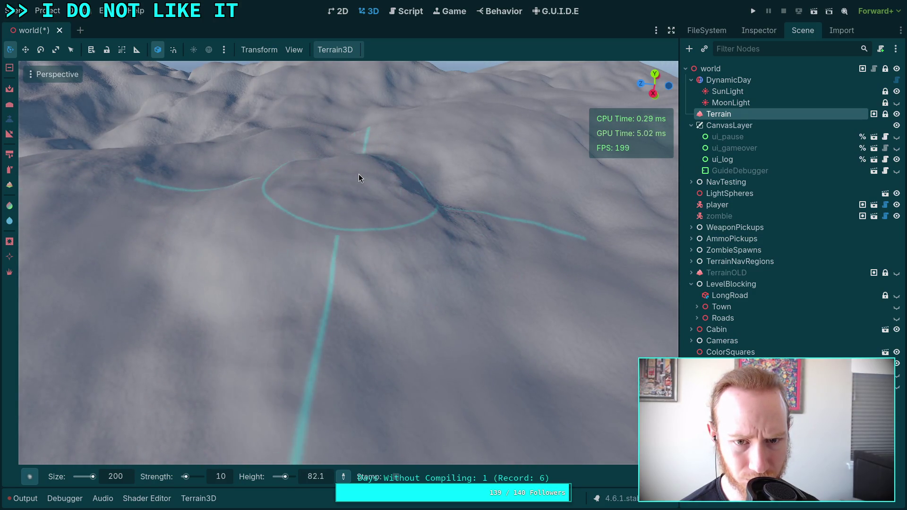
left_click_drag(359, 178, 337, 205)
left_click(380, 201, "ctrl")
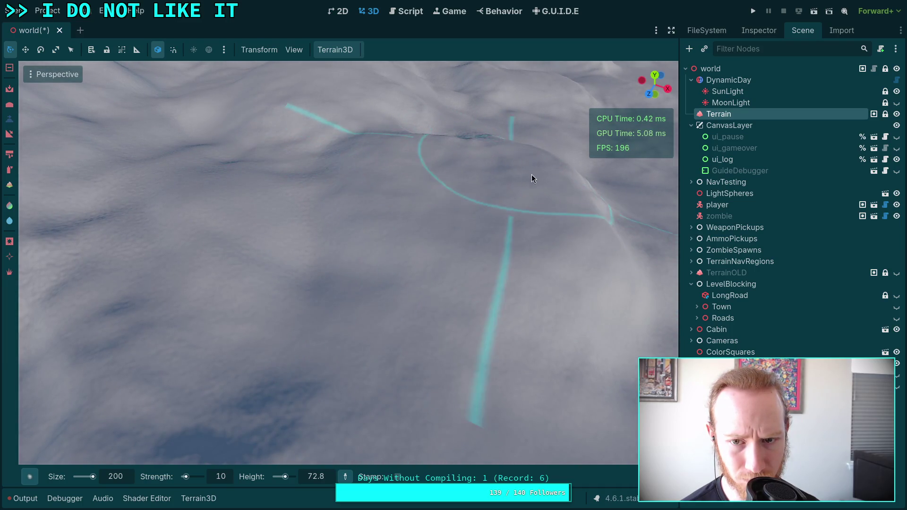
mouse_move(597, 240)
left_mouse_down()
mouse_move(577, 184)
mouse_move(373, 212)
left_mouse_up()
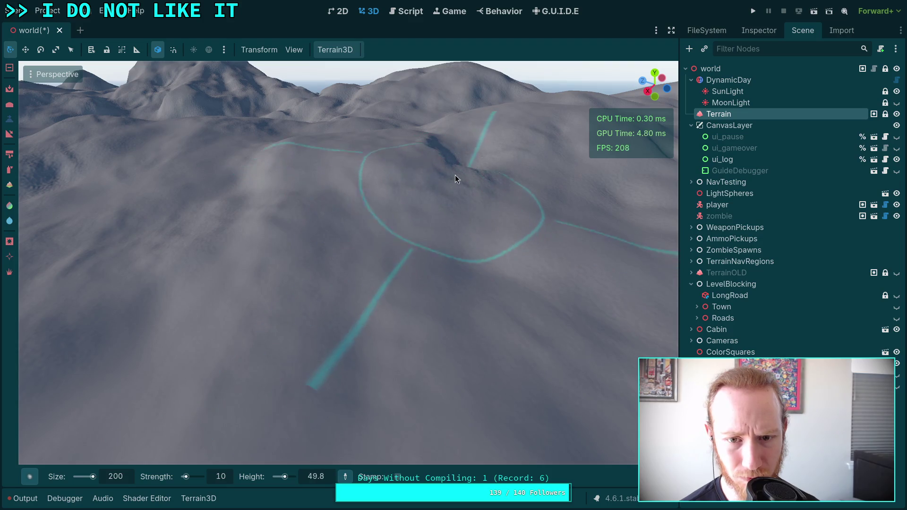
mouse_move(456, 175)
left_mouse_down()
mouse_move(418, 269)
mouse_move(416, 213)
mouse_move(228, 225)
left_mouse_up()
mouse_move(309, 236)
left_mouse_down()
mouse_move(339, 230)
mouse_move(368, 168)
mouse_move(351, 175)
mouse_move(375, 195)
left_mouse_up()
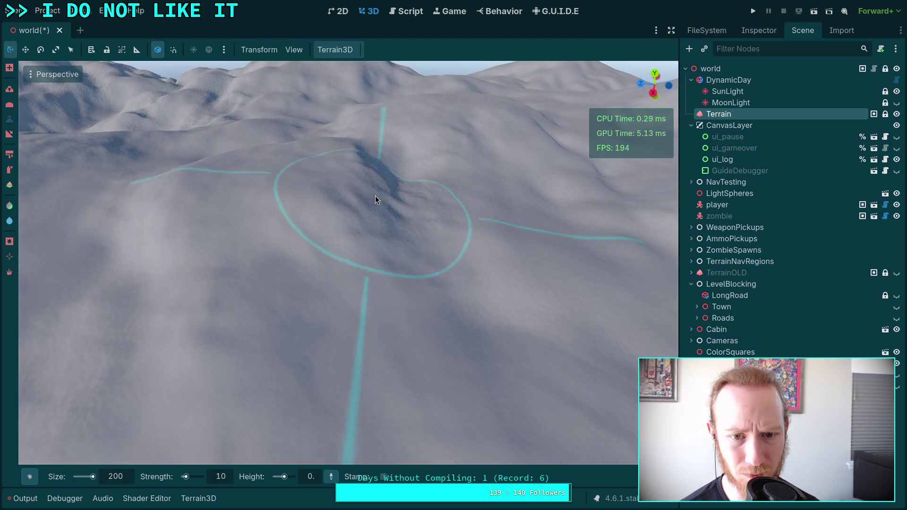
mouse_move(263, 229)
left_mouse_down()
mouse_move(307, 228)
mouse_move(189, 282)
left_mouse_up()
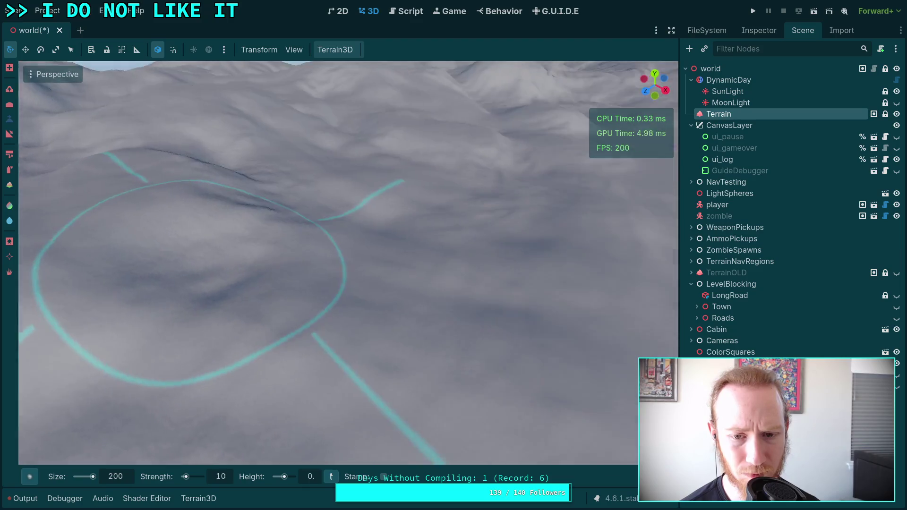
mouse_move(305, 220)
left_mouse_down()
mouse_move(392, 128)
mouse_move(271, 169)
mouse_move(417, 152)
mouse_move(407, 160)
mouse_move(454, 225)
mouse_move(506, 239)
mouse_move(450, 239)
mouse_move(599, 187)
mouse_move(500, 209)
mouse_move(501, 194)
mouse_move(537, 203)
left_mouse_up()
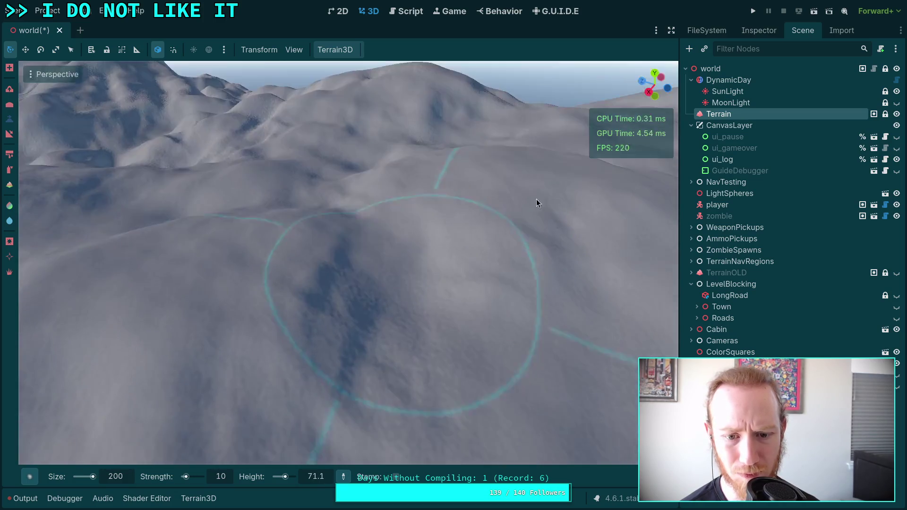
- Smooth the bumpy slopes, ridge edge, hollow and flank around the tall mountain's base
left_click(333, 222, "ctrl")
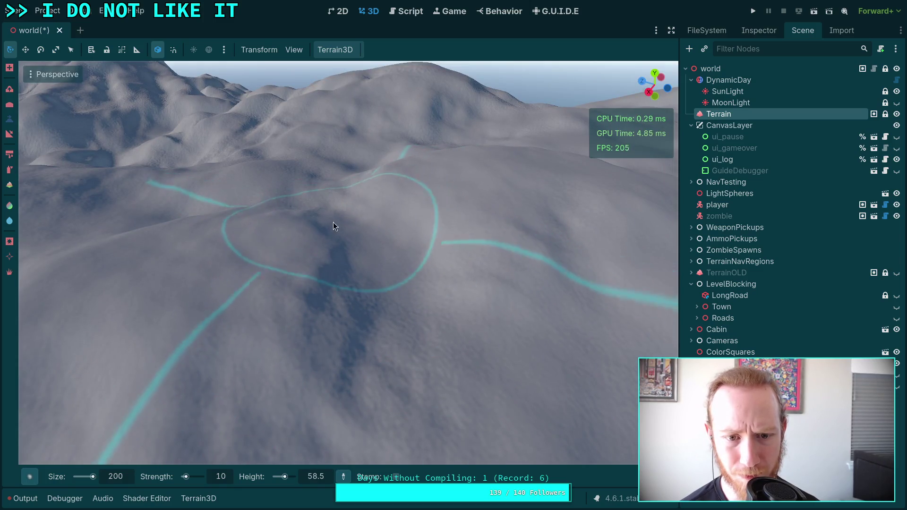
scroll(334, 222, "up", 5)
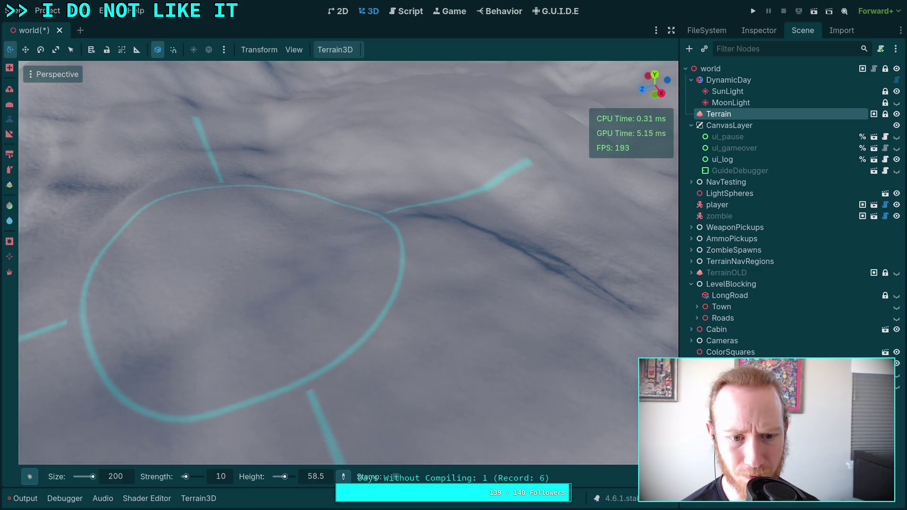
scroll(307, 336, "down", 5)
scroll(307, 336, "up", 5)
scroll(307, 337, "down", 5)
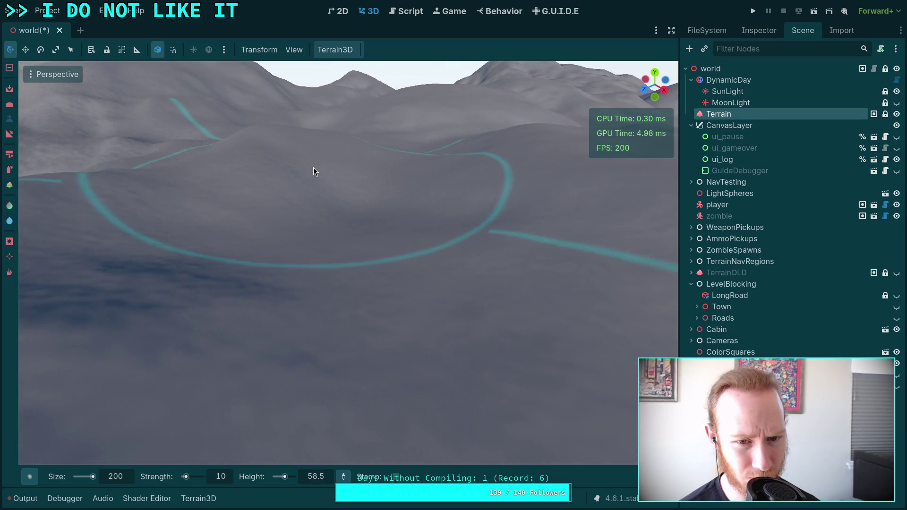
left_click(336, 190, "ctrl")
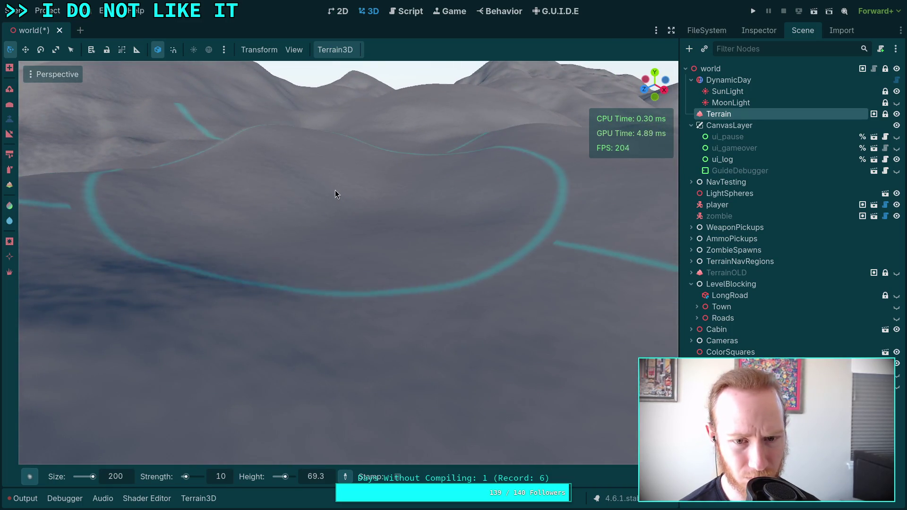
left_click(355, 170, "ctrl")
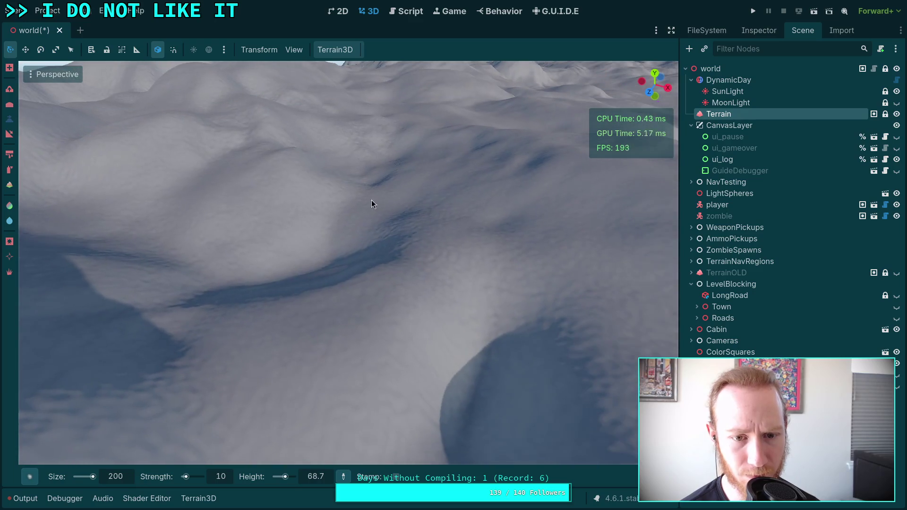
left_click(285, 221, "ctrl")
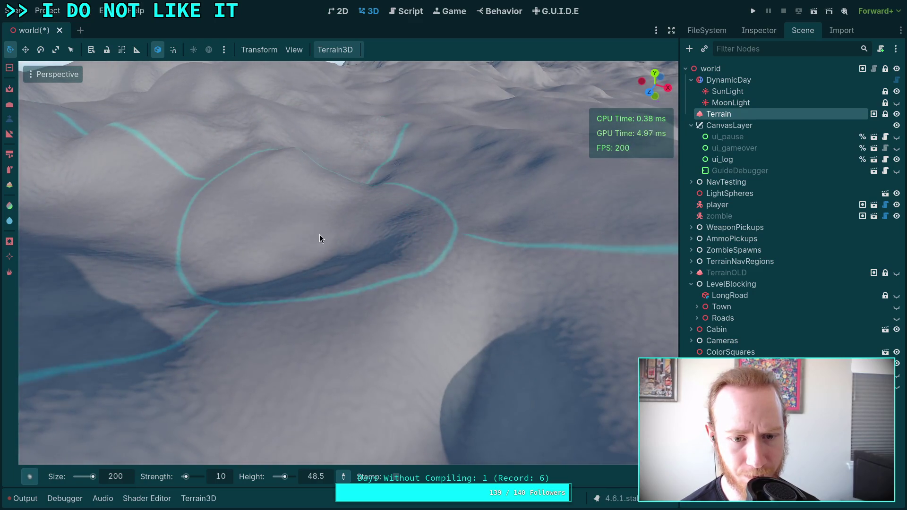
left_click(154, 198, "ctrl")
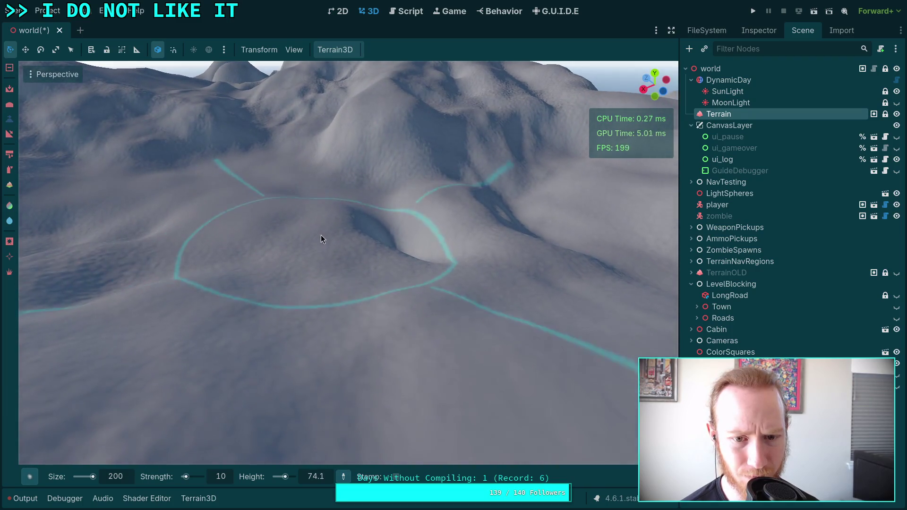
left_click(321, 234, "ctrl")
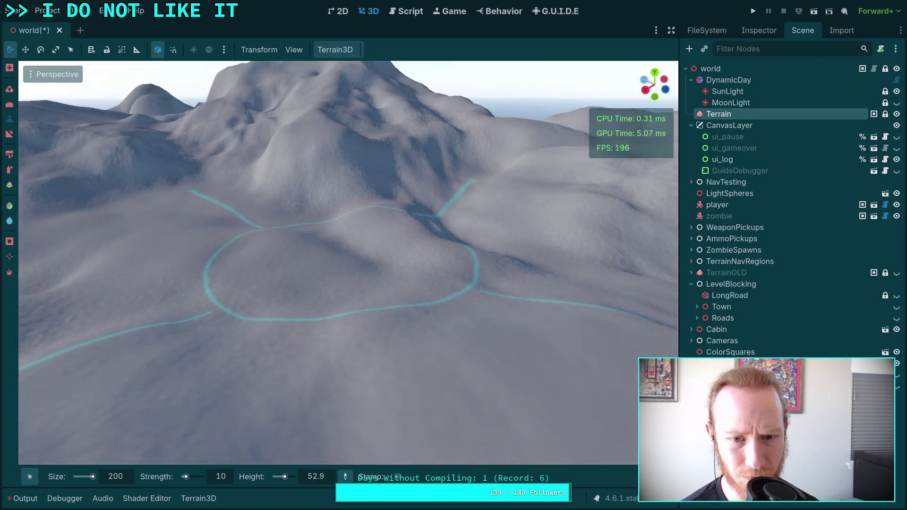
left_click(385, 206, "ctrl")
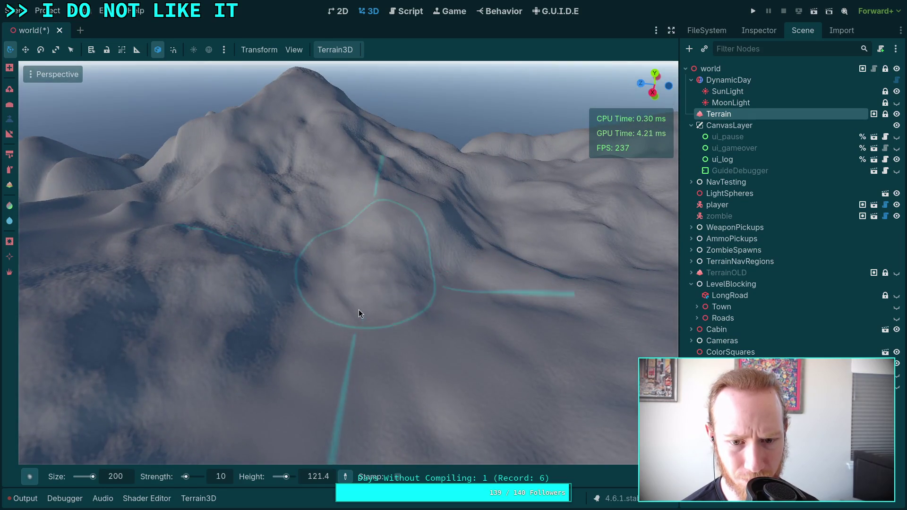
- Smooth the ridge and rough stretches of the mountain slope with longer strokes
scroll(377, 302, "up", 3)
left_click(470, 258, "ctrl")
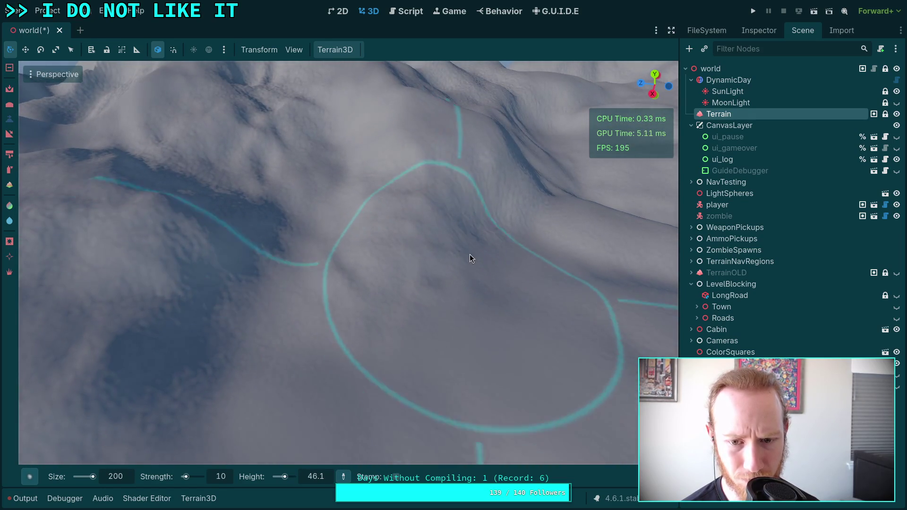
left_click(486, 169, "ctrl")
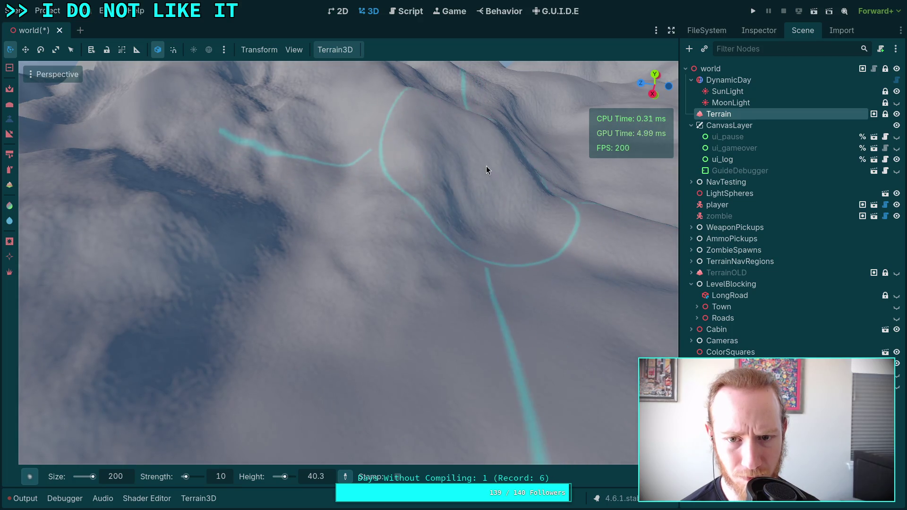
mouse_move(487, 169)
left_mouse_down()
mouse_move(478, 196)
mouse_move(447, 187)
mouse_move(374, 201)
mouse_move(301, 273)
left_mouse_up()
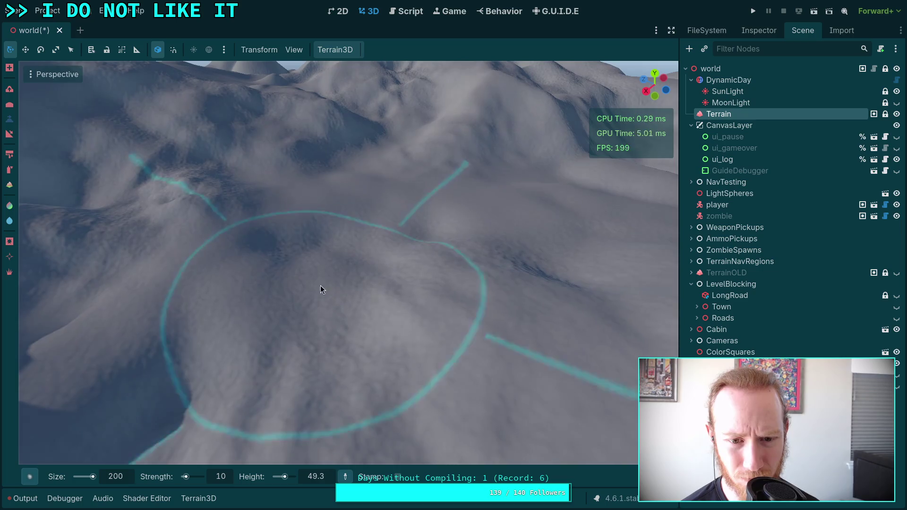
left_click(400, 254, "ctrl")
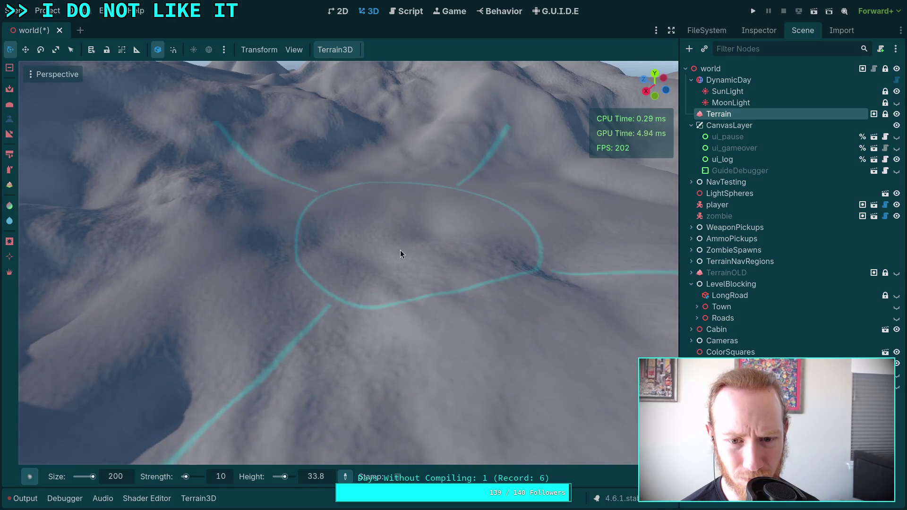
mouse_move(400, 254)
left_mouse_down()
mouse_move(447, 291)
mouse_move(340, 285)
mouse_move(253, 248)
mouse_move(337, 217)
left_mouse_up()
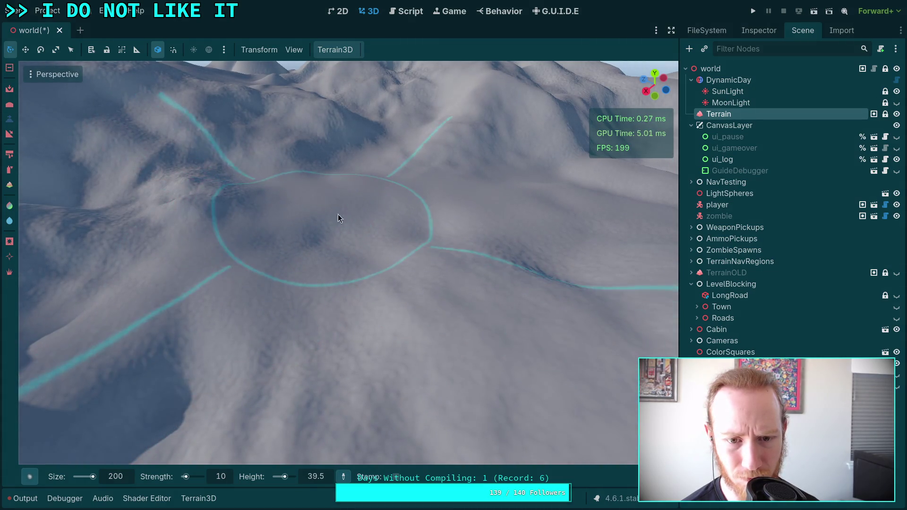
scroll(398, 246, "up", 5)
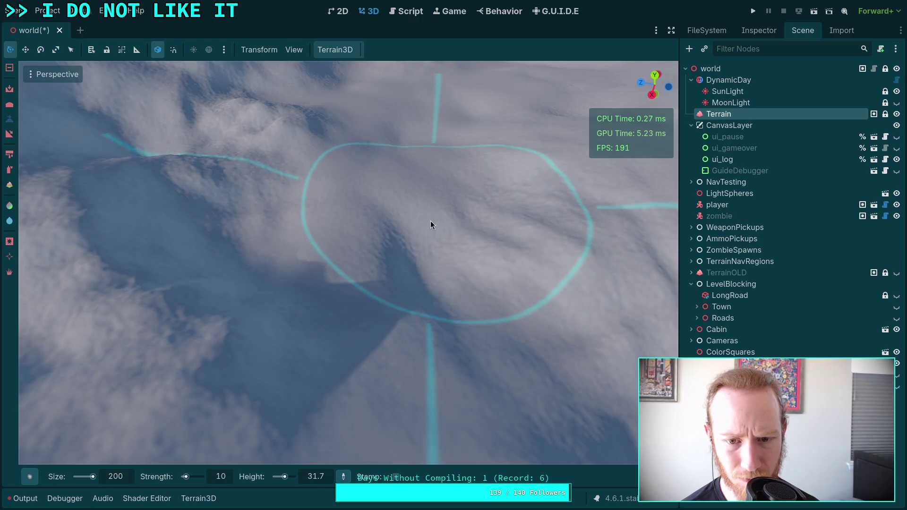
scroll(430, 221, "down", 2)
- Orbit around the snowy mountains to inspect the smoothed flanks, ending over the flat ground
mouse_move(435, 261)
left_mouse_down()
mouse_move(440, 341)
mouse_move(454, 257)
left_mouse_up()
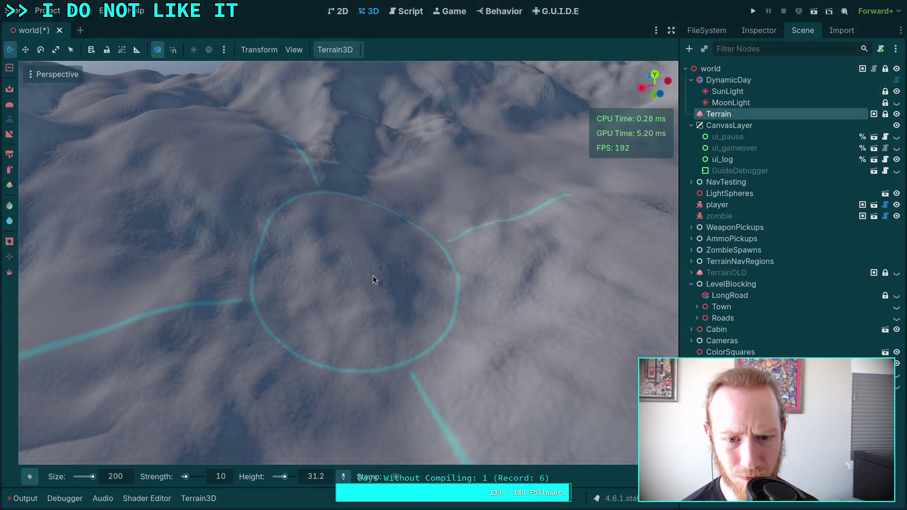
left_click_drag(373, 276, 373, 307)
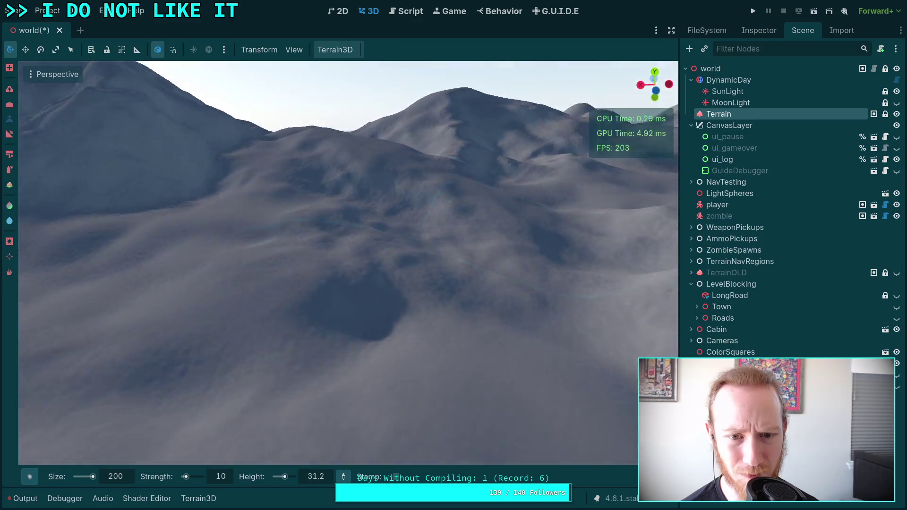
mouse_move(446, 245)
left_mouse_down()
mouse_move(446, 284)
mouse_move(446, 245)
left_mouse_up()
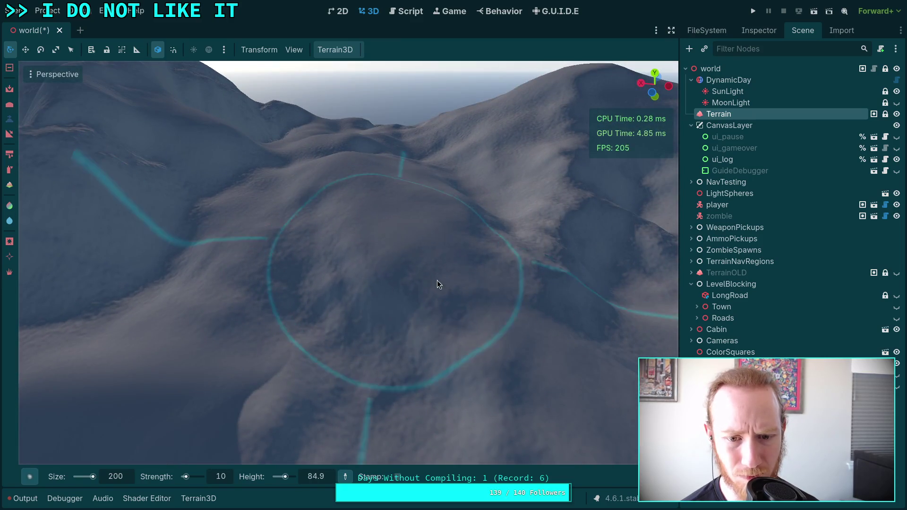
scroll(463, 359, "up", 2)
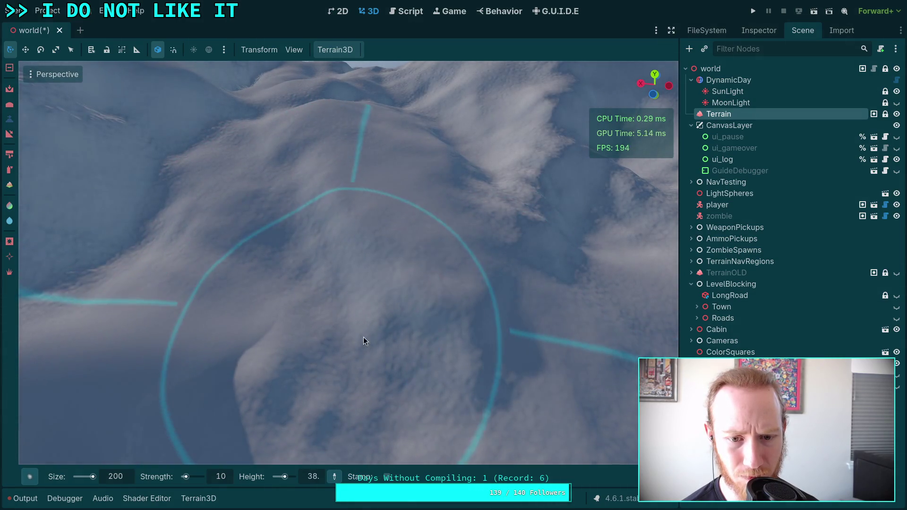
mouse_move(363, 336)
left_mouse_down()
mouse_move(426, 292)
mouse_move(533, 262)
left_mouse_up()
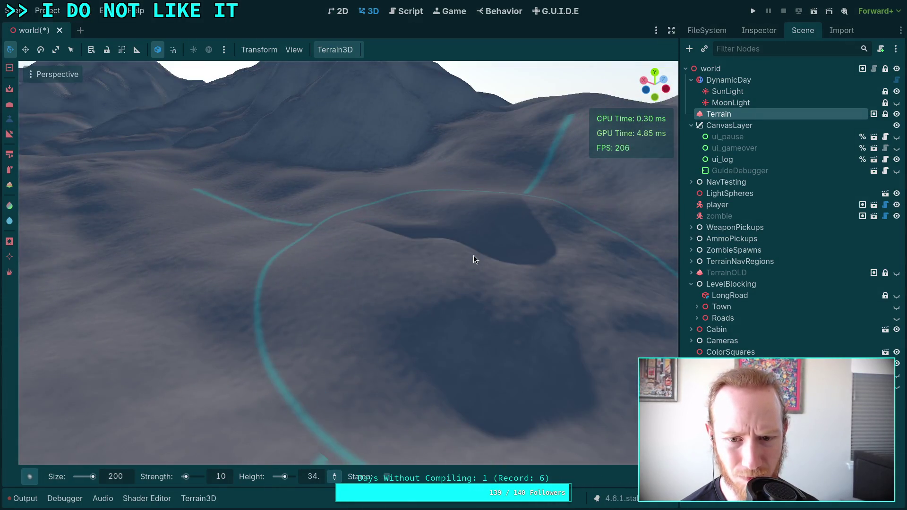
left_click_drag(449, 245, 425, 222)
left_click_drag(471, 256, 471, 256)
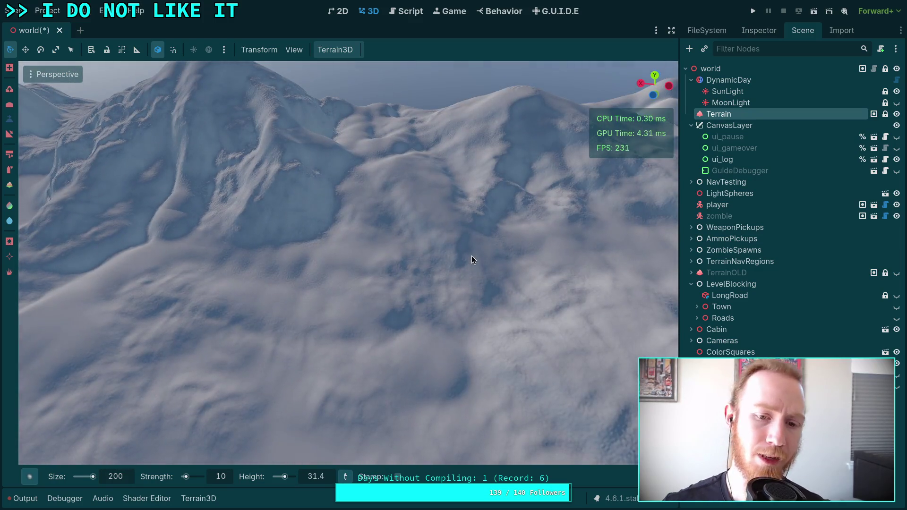
mouse_move(366, 197)
left_mouse_down()
mouse_move(303, 123)
mouse_move(425, 348)
mouse_move(259, 339)
left_mouse_up()
left_click_drag(328, 229, 328, 229)
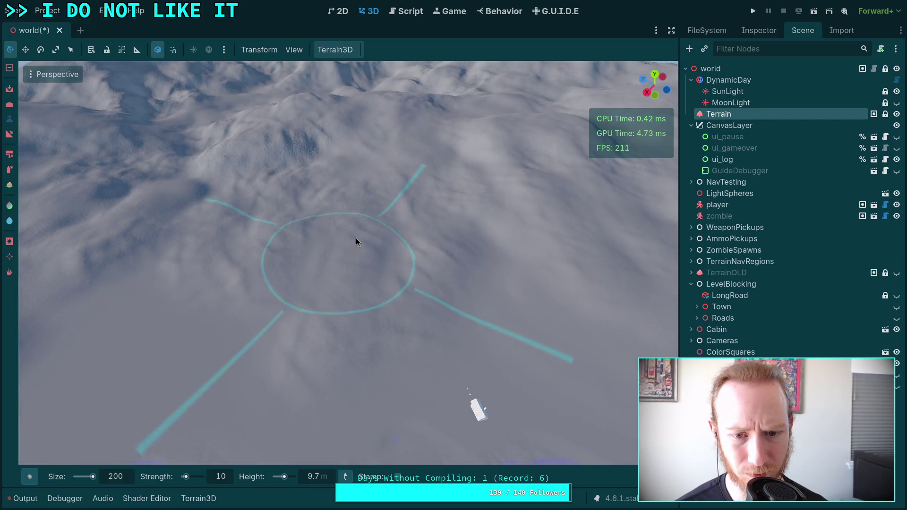
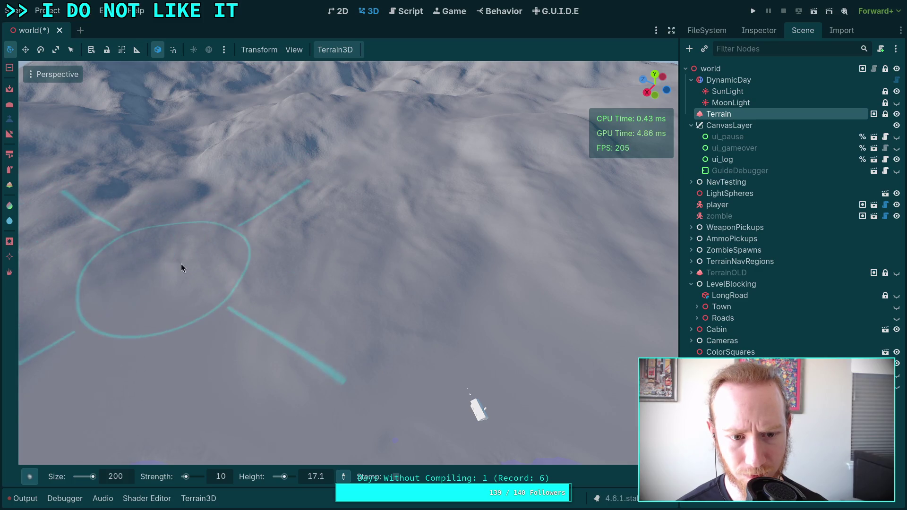
- Sculpt the hillside into softer slopes with the size-200, strength-10 brush
left_click_drag(182, 265, 442, 253)
scroll(264, 206, "up", 4)
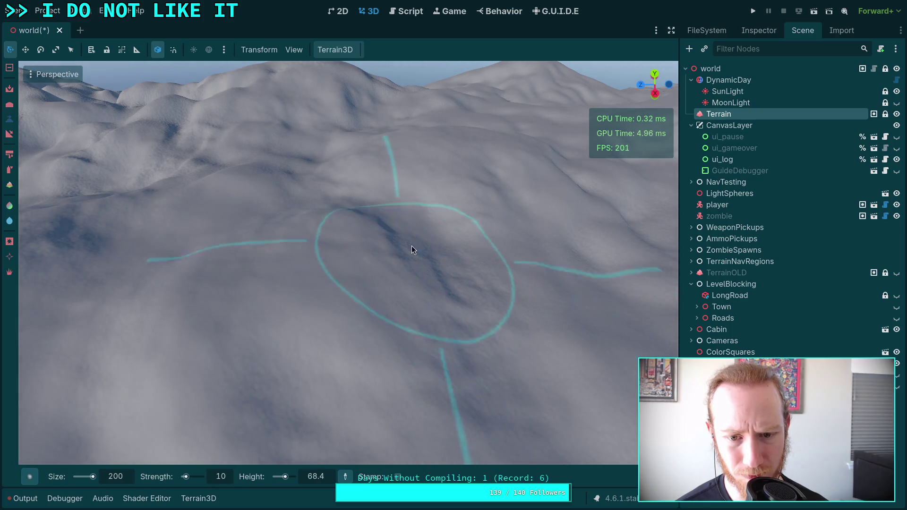
left_click_drag(412, 246, 380, 257)
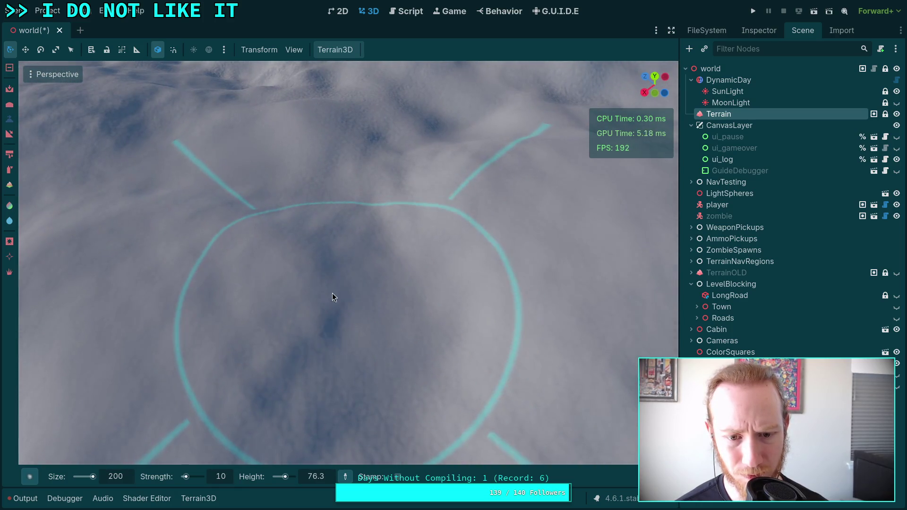
left_click_drag(320, 276, 323, 231)
key("w")
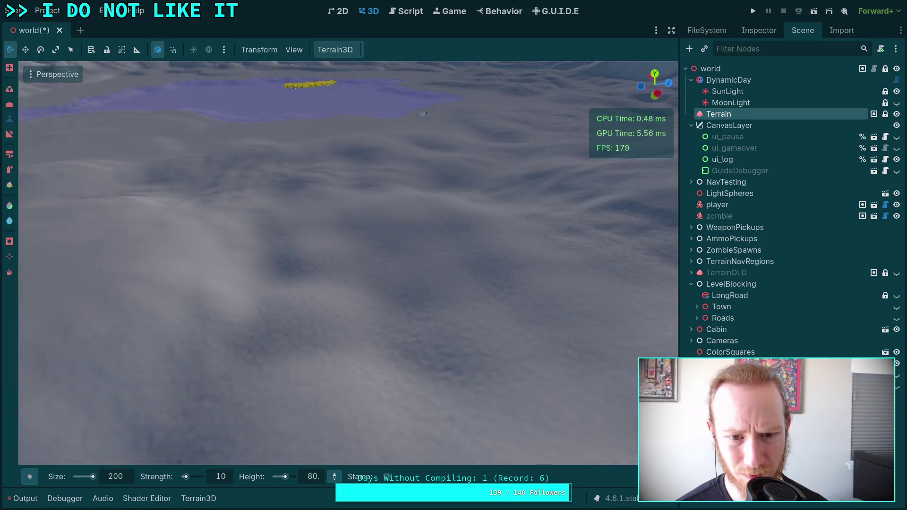
mouse_move(380, 324)
left_mouse_down()
mouse_move(503, 426)
mouse_move(323, 249)
mouse_move(335, 264)
mouse_move(369, 268)
mouse_move(331, 314)
left_mouse_up()
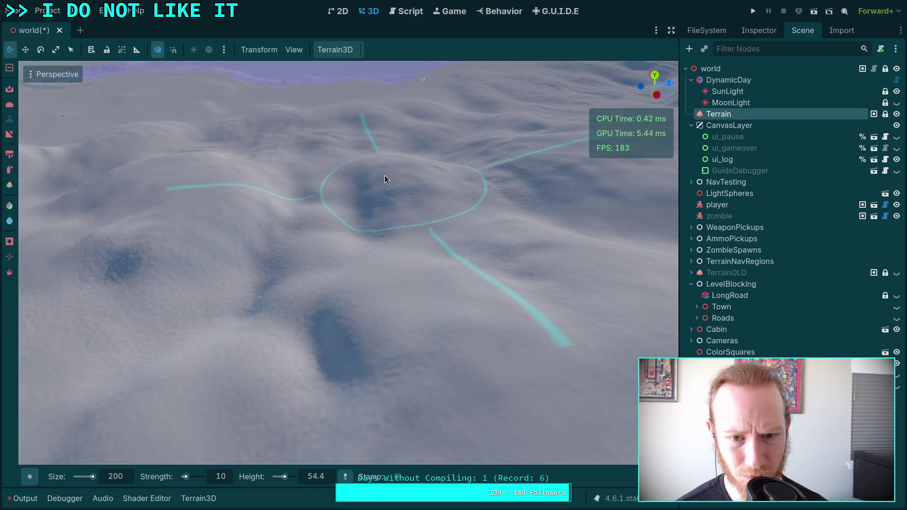
mouse_move(384, 175)
left_mouse_down()
mouse_move(342, 199)
mouse_move(387, 208)
mouse_move(352, 242)
left_mouse_up()
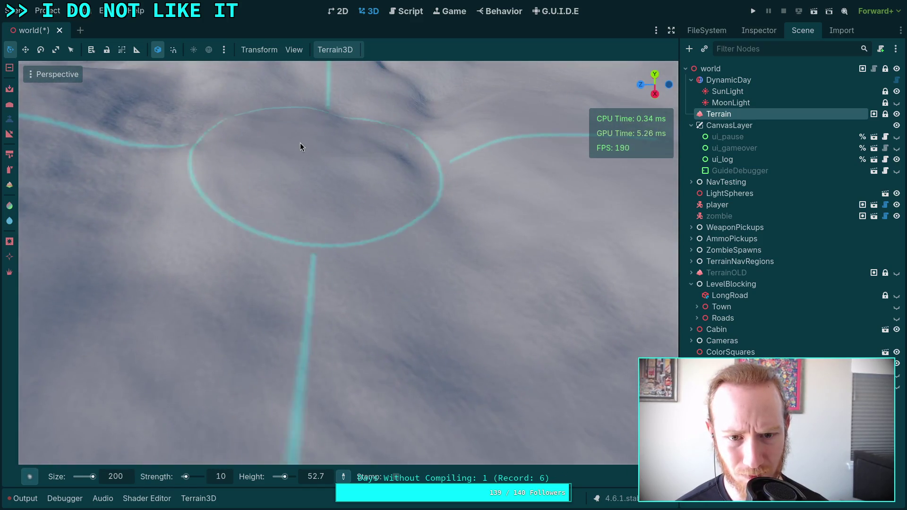
- Reshape another patch of terrain, then orbit the view further up the slope
mouse_move(300, 142)
left_mouse_down()
mouse_move(388, 167)
mouse_move(516, 176)
mouse_move(539, 153)
mouse_move(509, 195)
mouse_move(389, 239)
left_mouse_up()
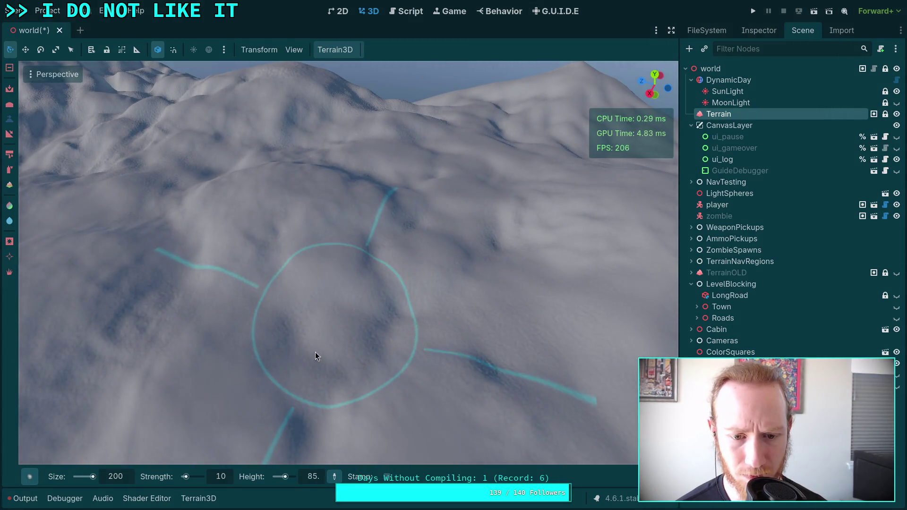
scroll(313, 366, "down", 3)
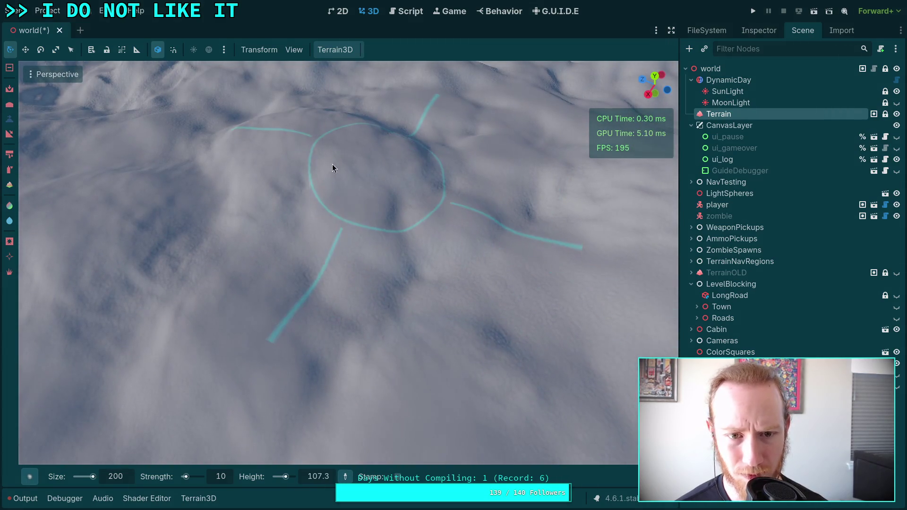
scroll(118, 307, "down", 5)
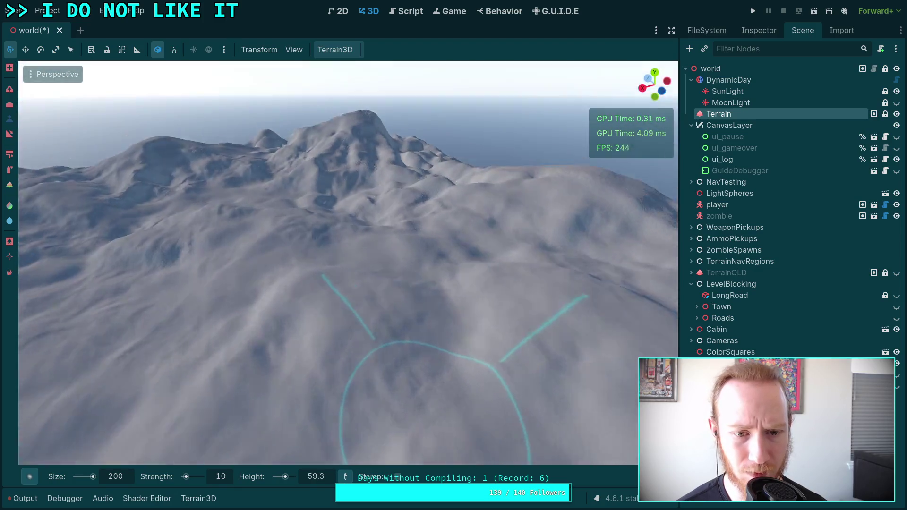
scroll(226, 325, "up", 5)
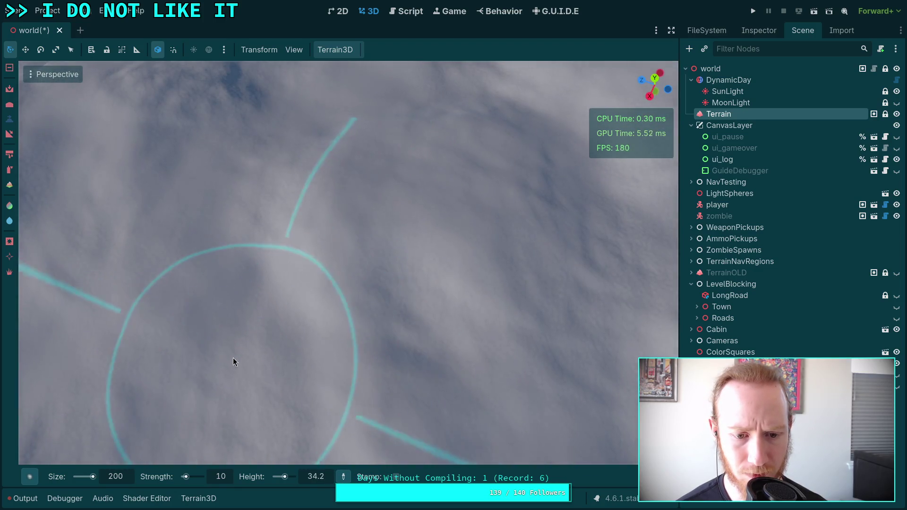
scroll(233, 360, "down", 5)
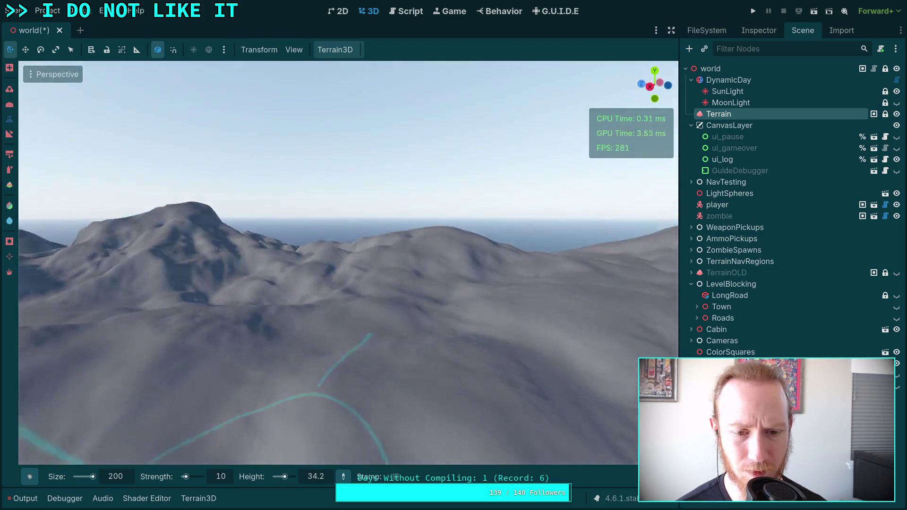
scroll(330, 348, "up", 5)
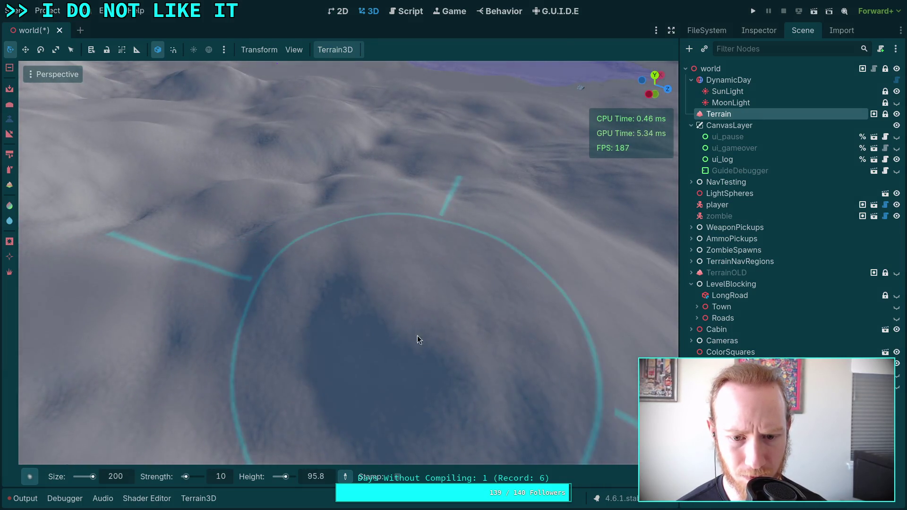
left_click_drag(427, 378, 442, 365)
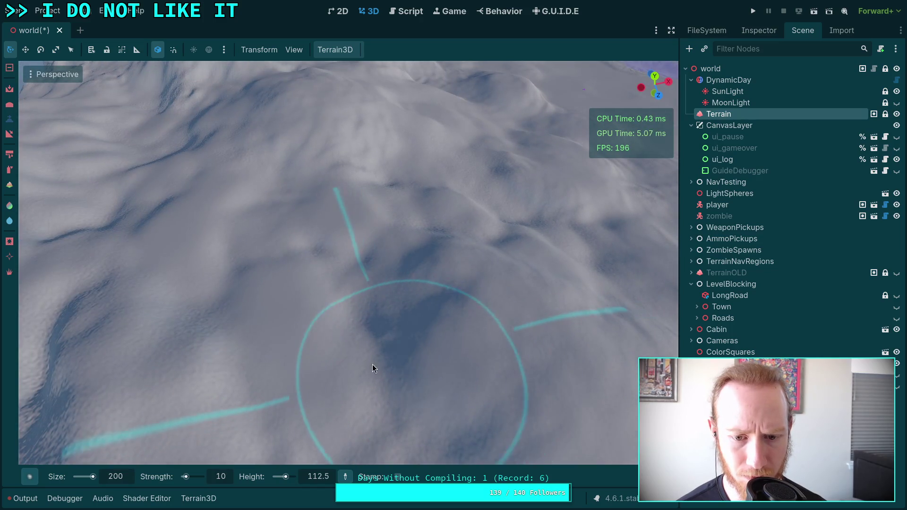
left_click_drag(372, 364, 364, 396)
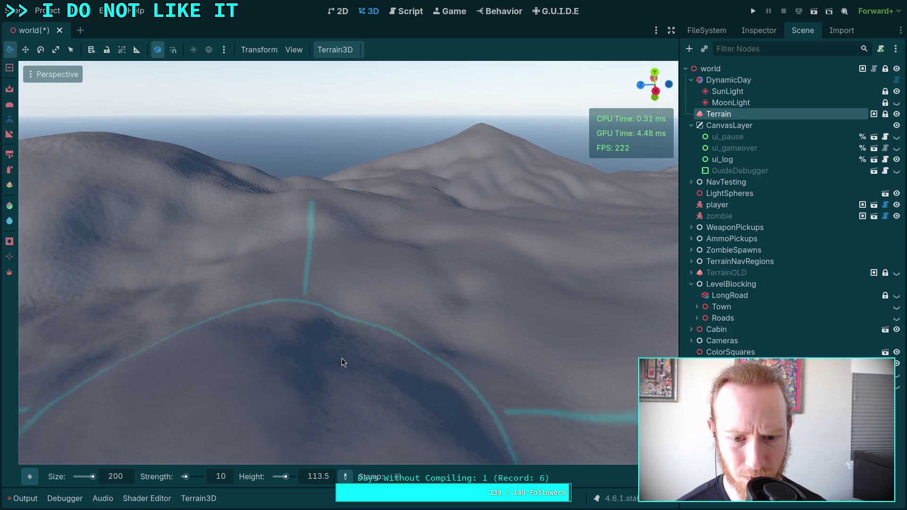
left_click_drag(460, 229, 413, 272)
- Round off the tall peak's slopes with the size-200, strength-10 brush
mouse_move(401, 156)
left_mouse_down()
mouse_move(377, 158)
mouse_move(382, 166)
left_mouse_up()
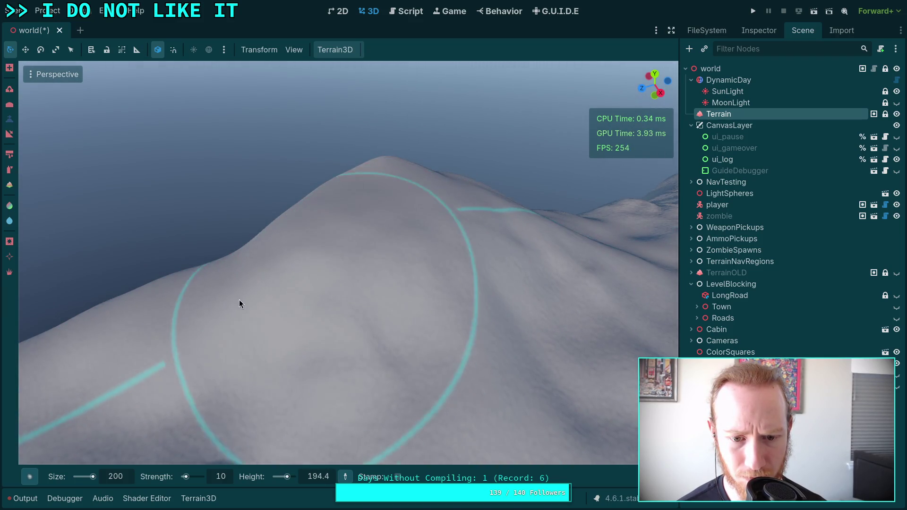
left_click_drag(511, 256, 506, 247)
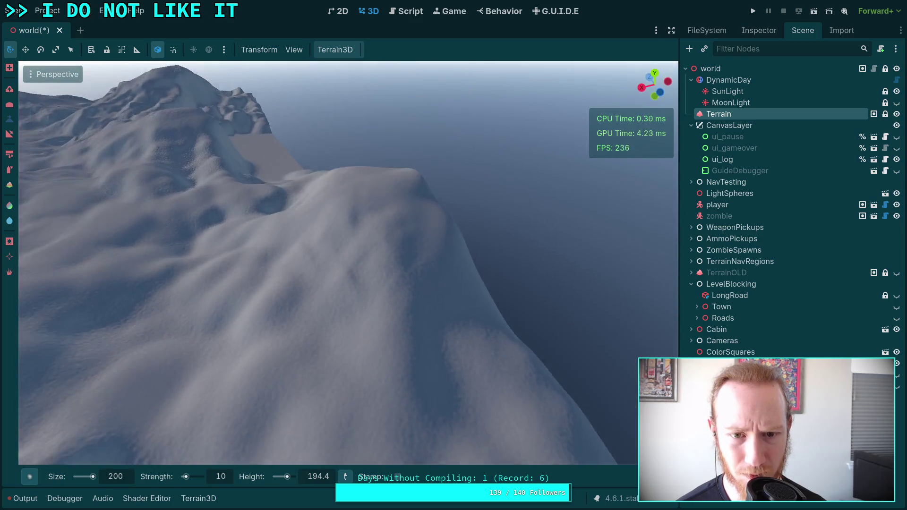
scroll(415, 233, "up", 5)
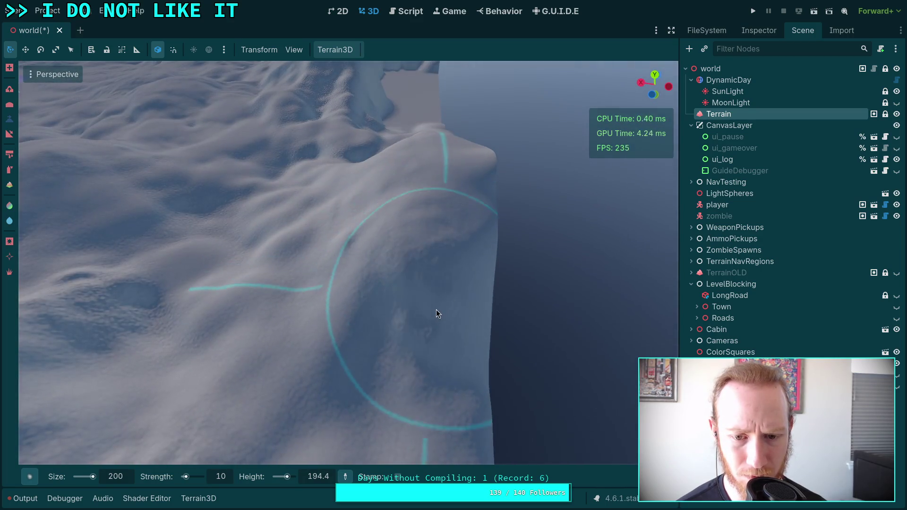
scroll(364, 324, "down", 5)
scroll(390, 289, "up", 5)
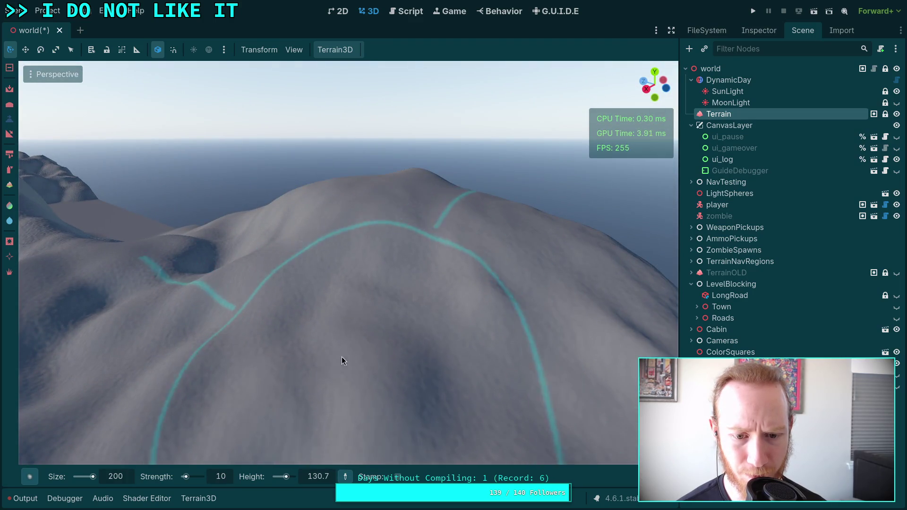
scroll(342, 356, "down", 5)
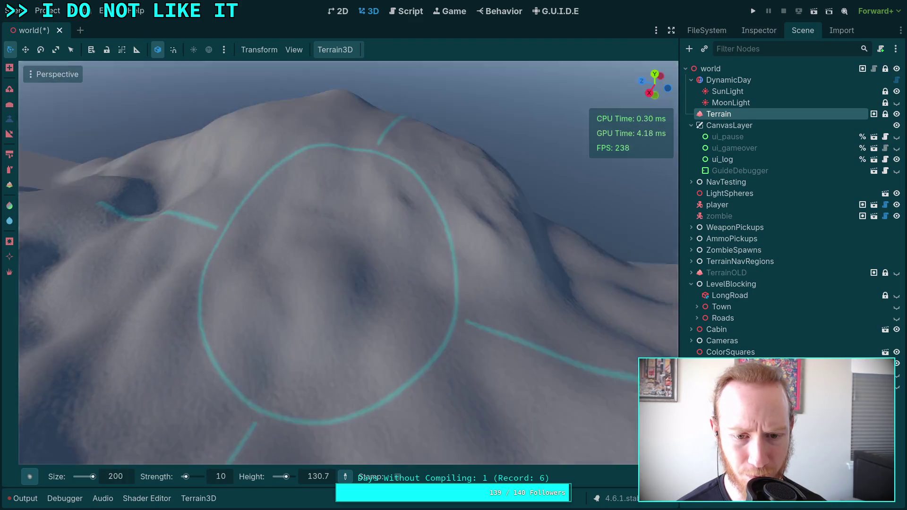
scroll(147, 269, "up", 5)
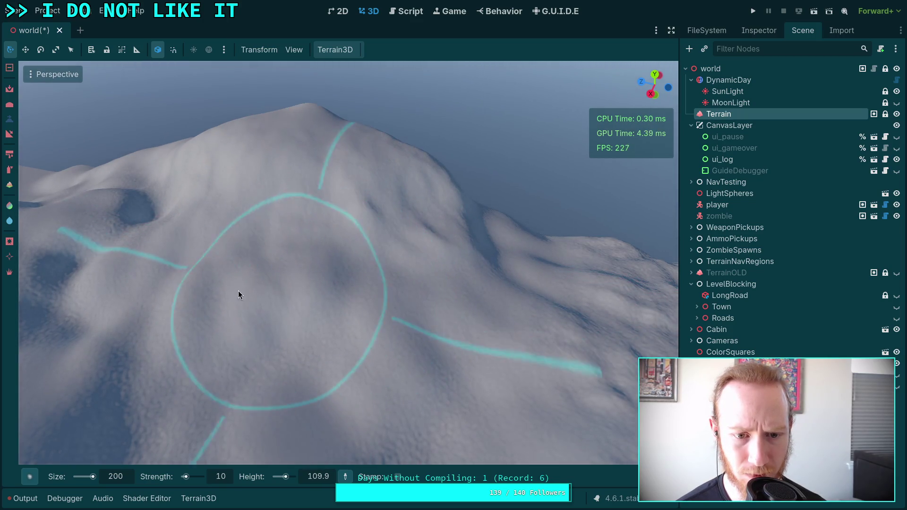
mouse_move(181, 308)
left_mouse_down()
mouse_move(313, 285)
mouse_move(289, 354)
mouse_move(293, 331)
mouse_move(303, 360)
mouse_move(321, 346)
mouse_move(352, 271)
mouse_move(67, 239)
mouse_move(222, 239)
mouse_move(20, 385)
mouse_move(133, 209)
mouse_move(257, 237)
mouse_move(249, 230)
mouse_move(142, 414)
mouse_move(293, 265)
mouse_move(450, 259)
mouse_move(355, 302)
left_mouse_up()
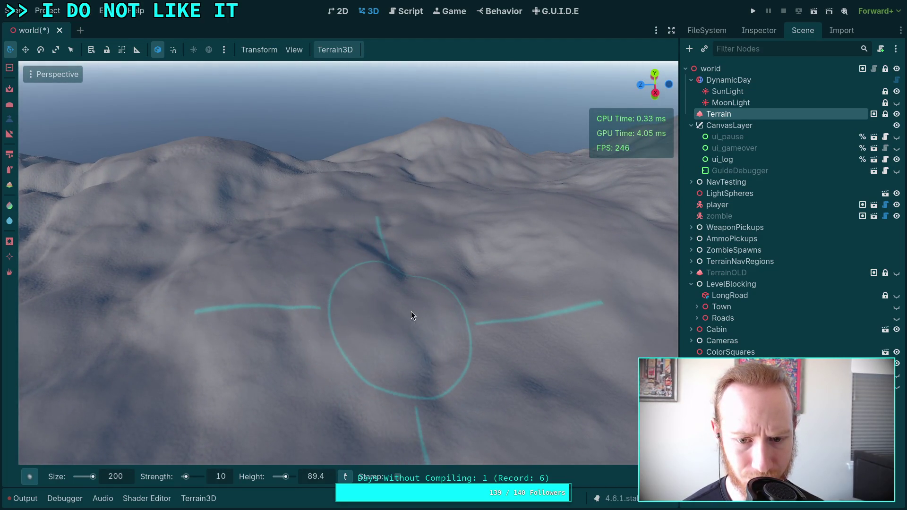
- Fly in low and close over the low ground between the hills
mouse_move(411, 294)
left_mouse_down()
mouse_move(362, 234)
mouse_move(463, 275)
left_mouse_up()
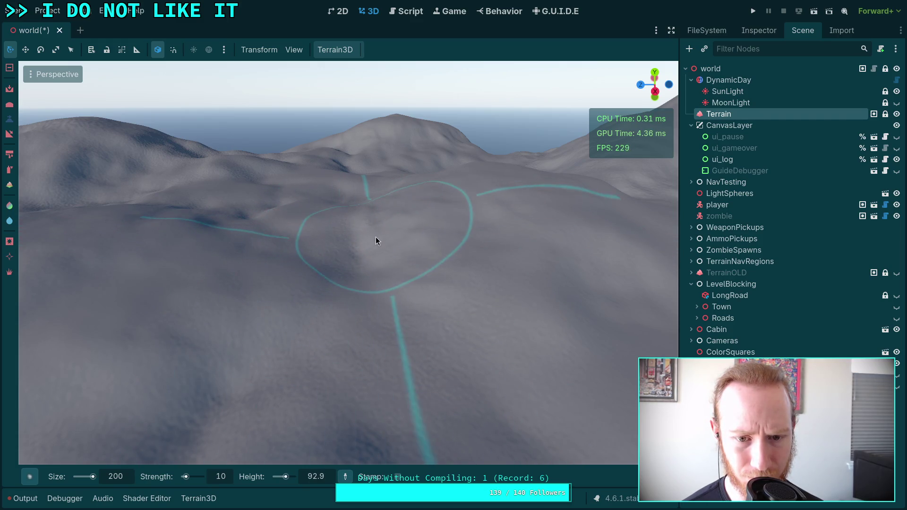
left_click_drag(356, 279, 381, 305)
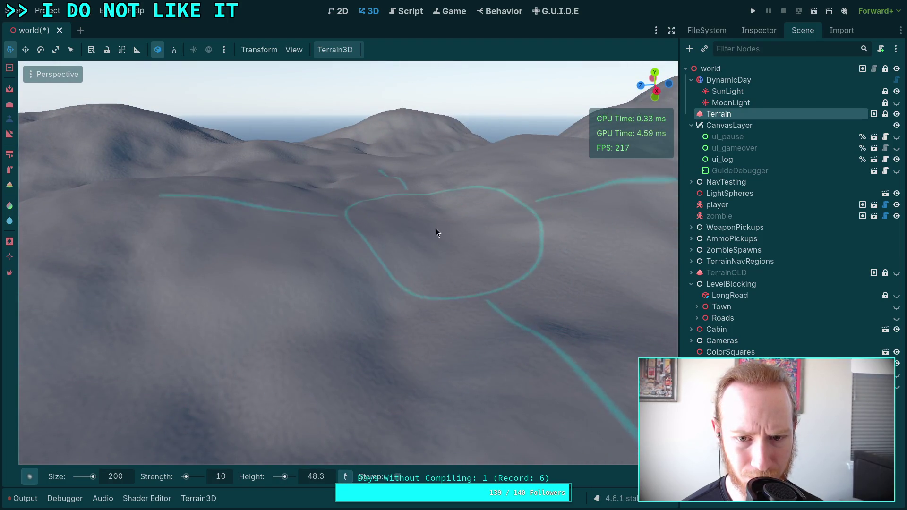
scroll(429, 226, "up", 3)
scroll(428, 228, "down", 4)
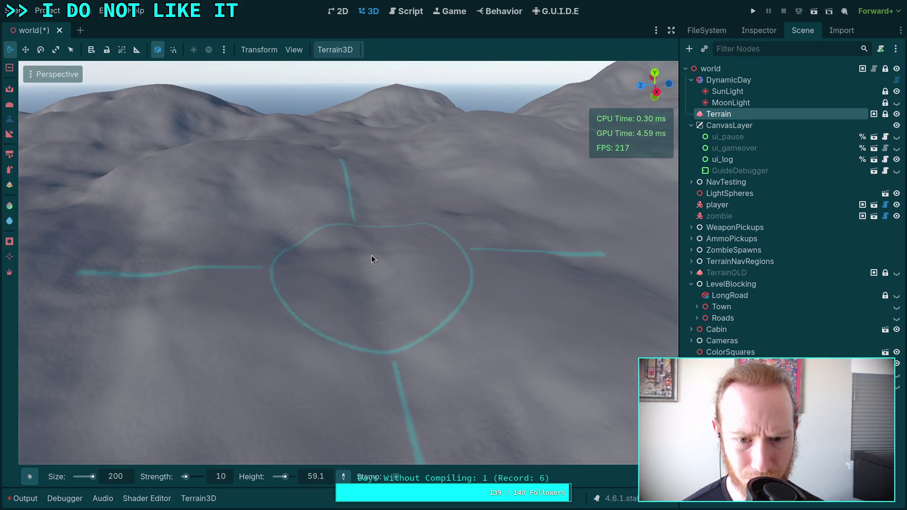
mouse_move(367, 311)
left_mouse_down()
mouse_move(382, 265)
mouse_move(414, 277)
left_mouse_up()
scroll(348, 192, "up", 5)
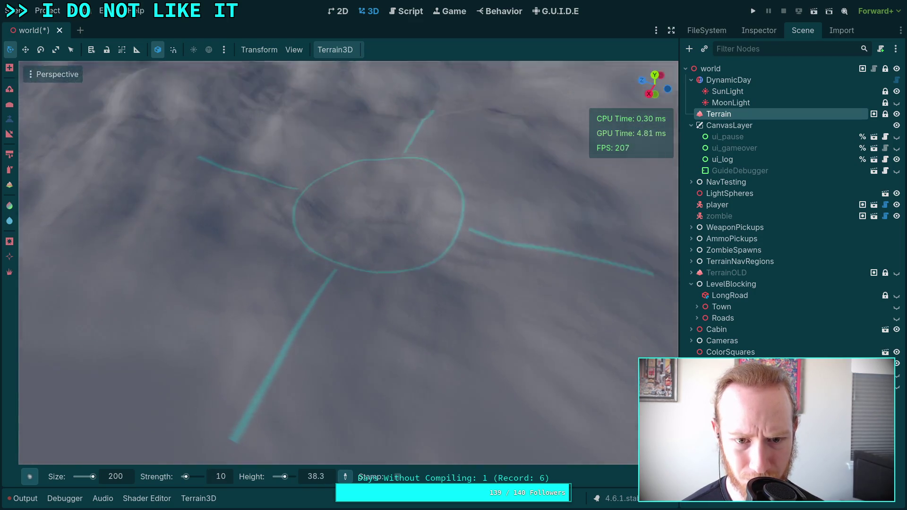
mouse_move(336, 140)
left_mouse_down()
mouse_move(316, 199)
mouse_move(402, 119)
mouse_move(418, 217)
mouse_move(388, 145)
mouse_move(358, 145)
mouse_move(325, 220)
mouse_move(352, 177)
mouse_move(357, 258)
mouse_move(463, 315)
mouse_move(453, 222)
mouse_move(502, 218)
mouse_move(477, 290)
mouse_move(354, 228)
mouse_move(414, 251)
left_mouse_up()
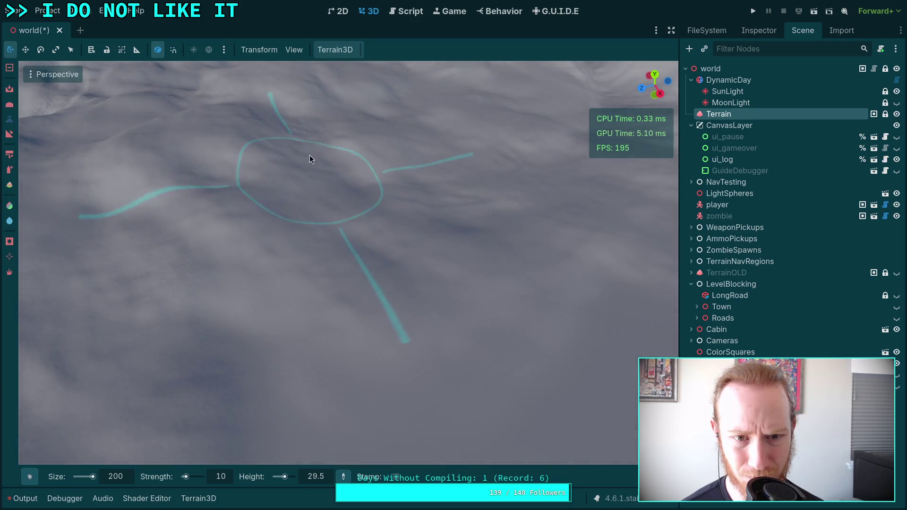
- Flatten the terrain patch beside a hill with the size-200 brush
mouse_move(310, 185)
left_mouse_down()
mouse_move(276, 188)
mouse_move(339, 300)
mouse_move(260, 223)
mouse_move(309, 352)
mouse_move(341, 318)
mouse_move(303, 292)
mouse_move(235, 277)
mouse_move(253, 221)
mouse_move(179, 257)
mouse_move(220, 206)
mouse_move(293, 195)
left_mouse_up()
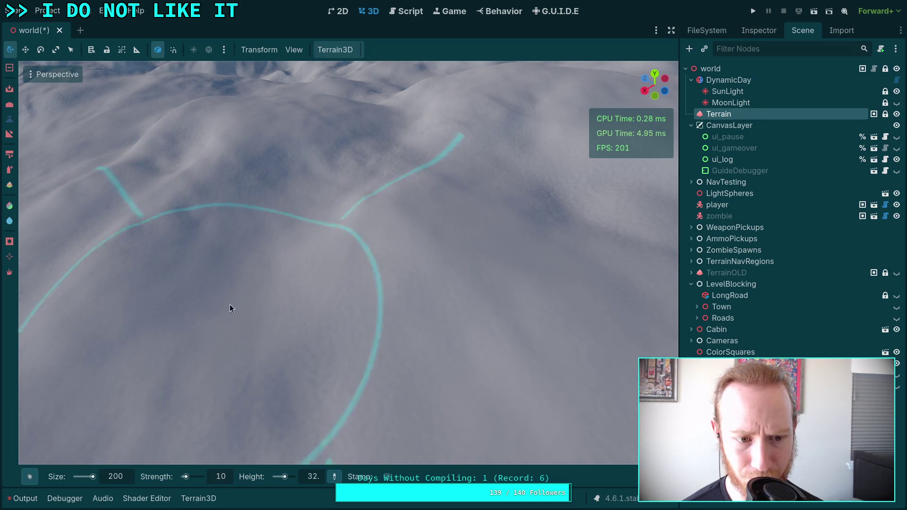
mouse_move(288, 300)
left_mouse_down()
mouse_move(292, 264)
mouse_move(321, 310)
left_mouse_up()
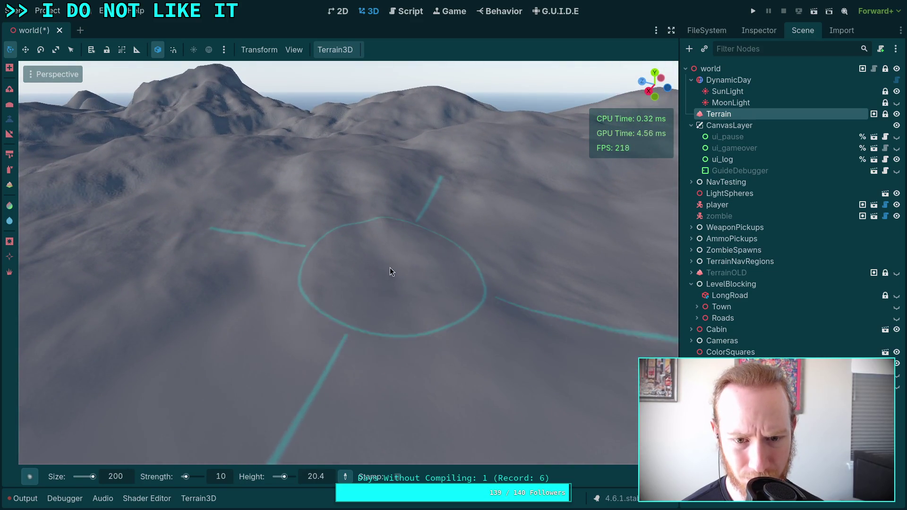
mouse_move(389, 268)
left_mouse_down()
mouse_move(415, 271)
mouse_move(383, 270)
mouse_move(293, 302)
mouse_move(302, 187)
mouse_move(277, 296)
mouse_move(385, 198)
mouse_move(397, 141)
mouse_move(385, 189)
mouse_move(454, 177)
mouse_move(325, 306)
mouse_move(227, 314)
mouse_move(466, 294)
left_mouse_up()
scroll(443, 171, "up", 5)
left_click_drag(345, 293, 345, 293)
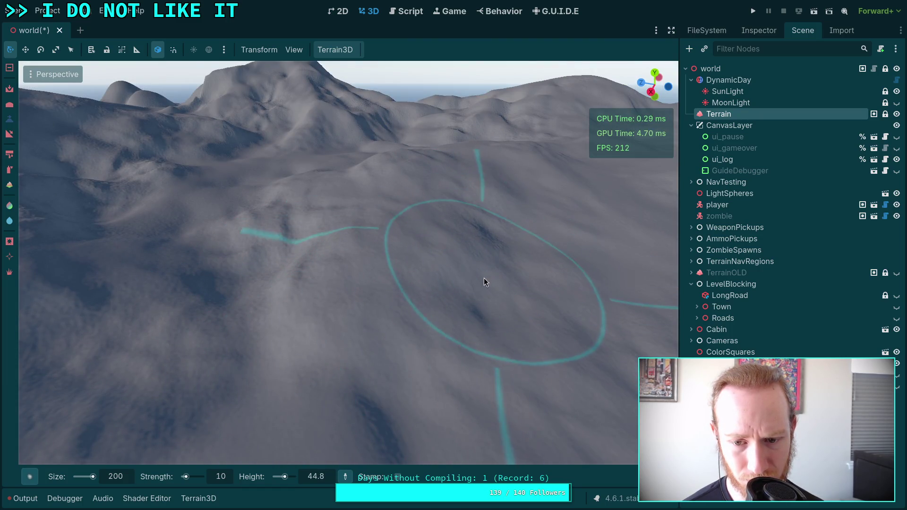
mouse_move(392, 380)
left_mouse_down()
mouse_move(406, 301)
mouse_move(367, 301)
mouse_move(389, 297)
left_mouse_up()
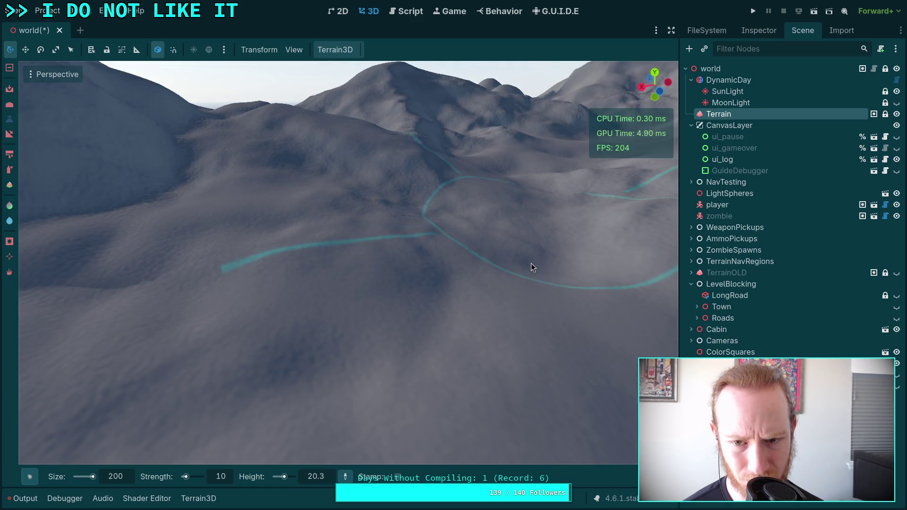
mouse_move(531, 263)
left_mouse_down()
mouse_move(539, 258)
mouse_move(518, 277)
mouse_move(521, 287)
mouse_move(288, 205)
left_mouse_up()
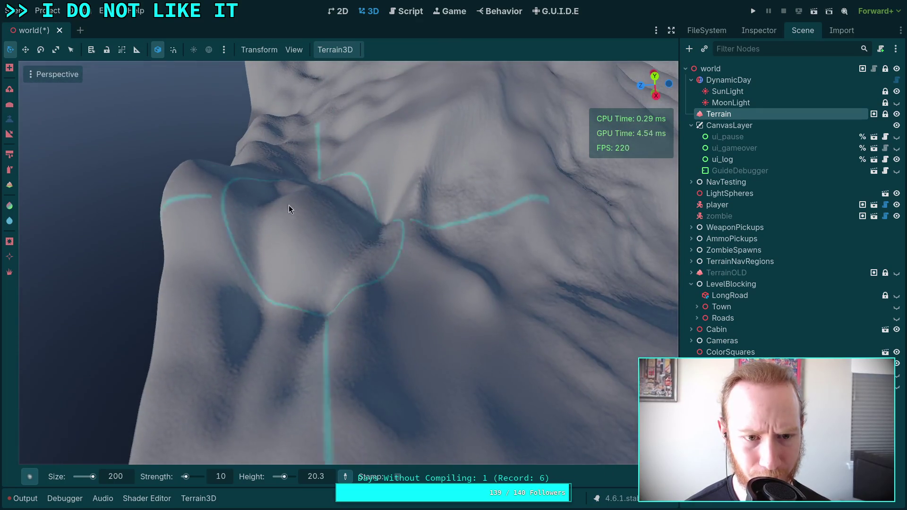
- Survey the mountains and cliff, then close in on the snowy hill
left_click(223, 185, "ctrl")
left_click(279, 232, "ctrl")
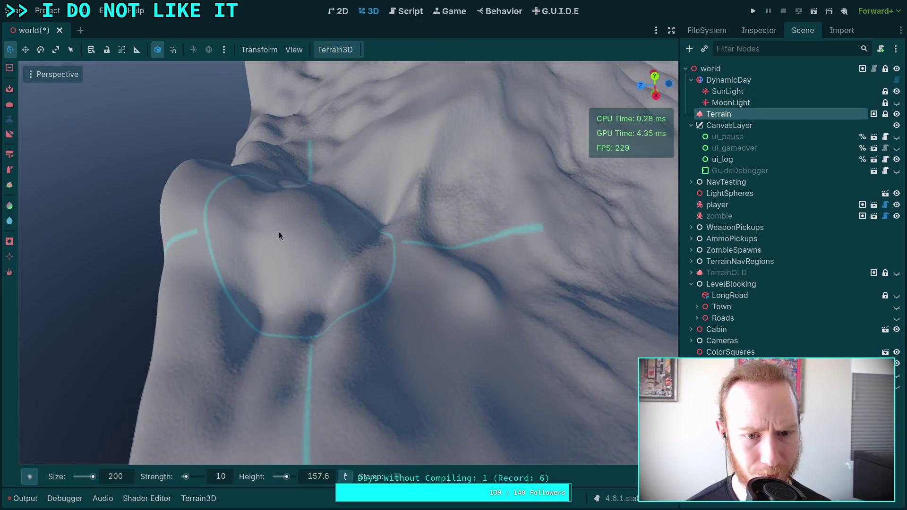
left_click(221, 206, "ctrl")
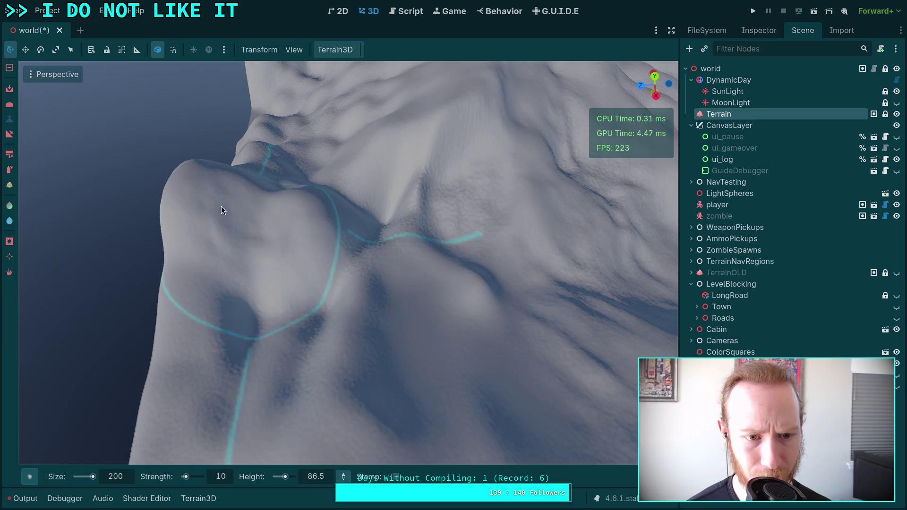
mouse_move(261, 215)
left_mouse_down()
mouse_move(288, 203)
mouse_move(255, 226)
mouse_move(270, 223)
left_mouse_up()
left_click(313, 190, "ctrl")
left_click(269, 222, "ctrl")
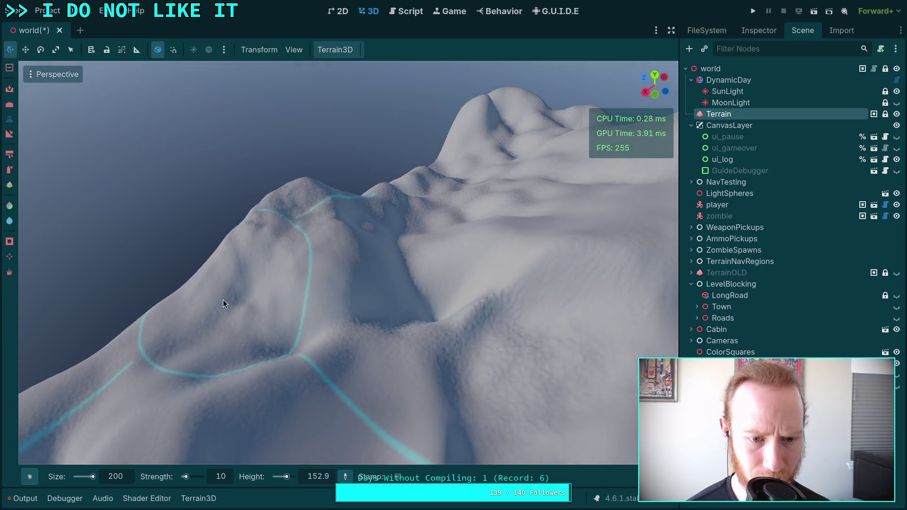
left_click(362, 204, "ctrl")
left_click_drag(362, 200, 329, 187)
left_click(328, 187, "ctrl")
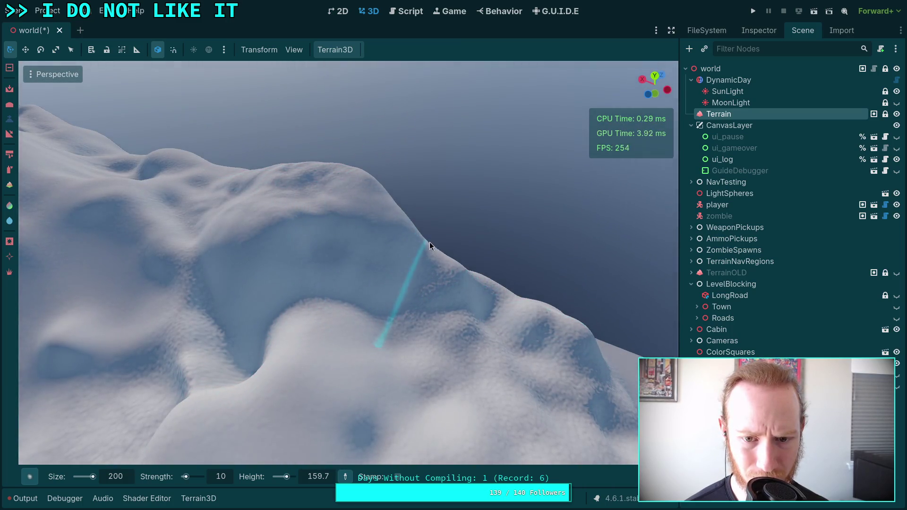
- Deepen the snowy valley with a brush stroke, then back the camera out
left_click_drag(429, 242, 417, 243)
left_click(402, 257, "ctrl")
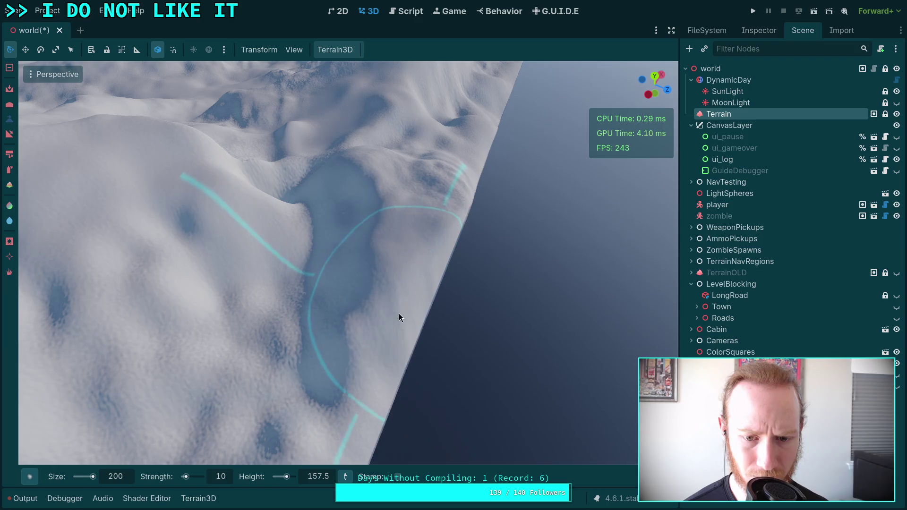
mouse_move(284, 361)
left_mouse_down()
mouse_move(322, 299)
mouse_move(429, 216)
mouse_move(360, 308)
mouse_move(384, 326)
mouse_move(385, 255)
left_mouse_up()
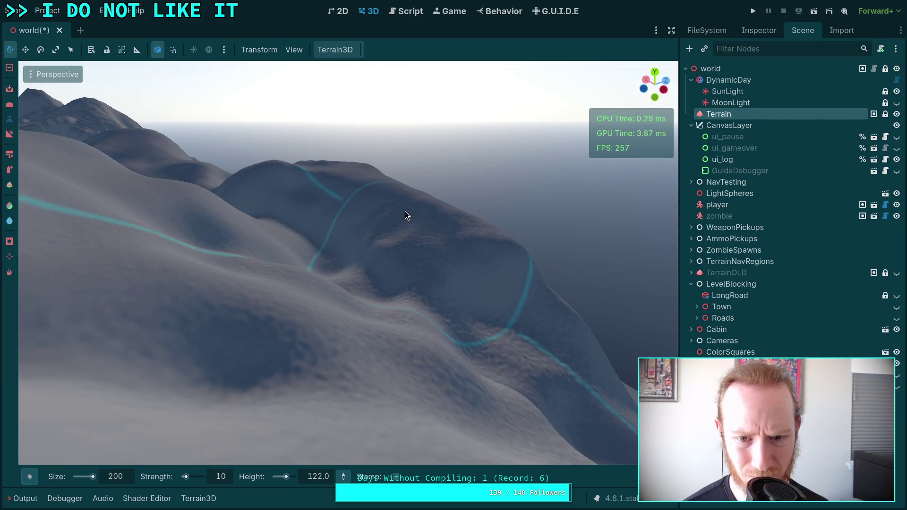
left_click(493, 289)
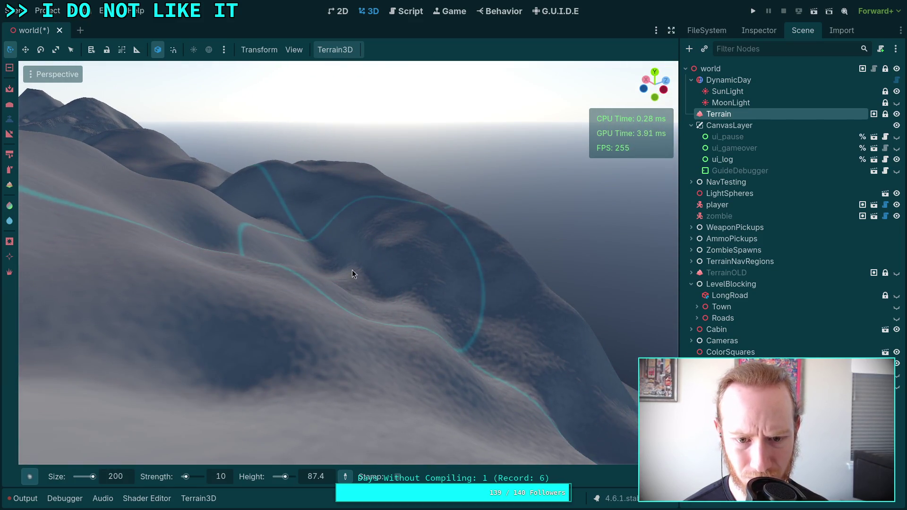
right_click(306, 231)
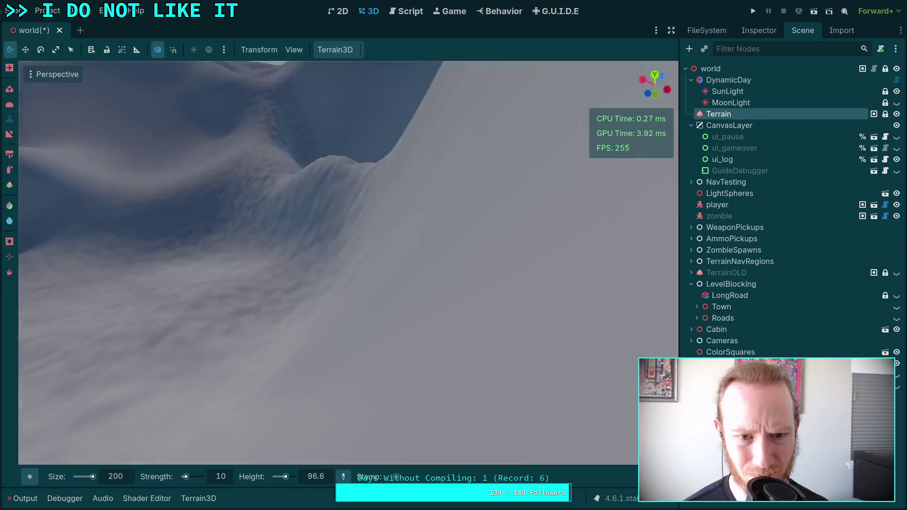
key("s")
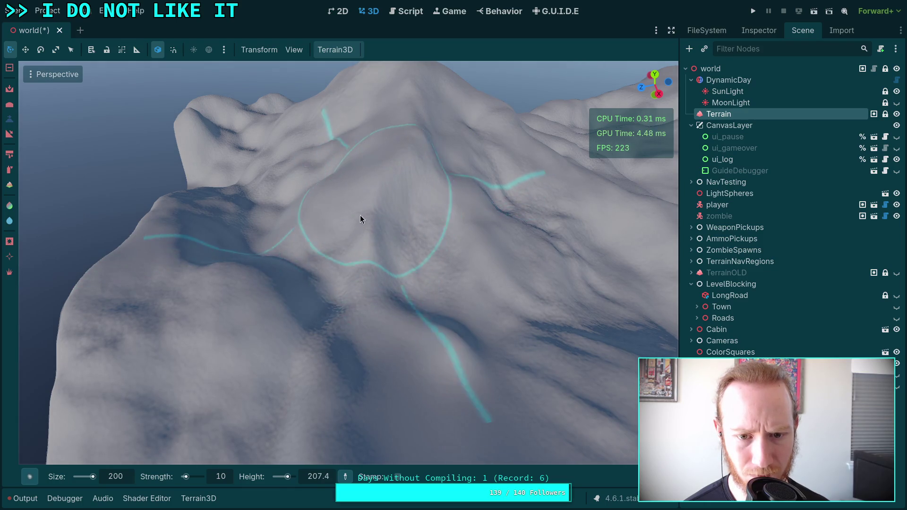
- Look around the tall peak and move across to the neighbouring hill
right_click(409, 191)
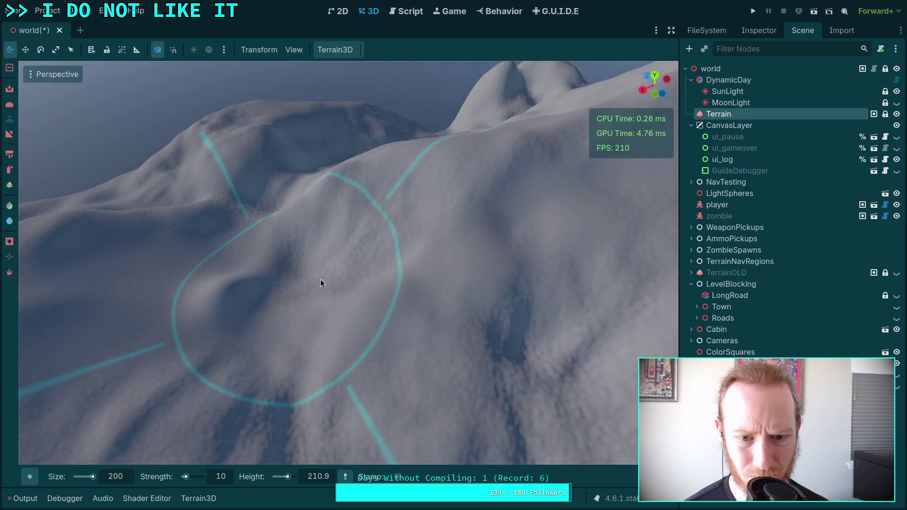
right_click(320, 279)
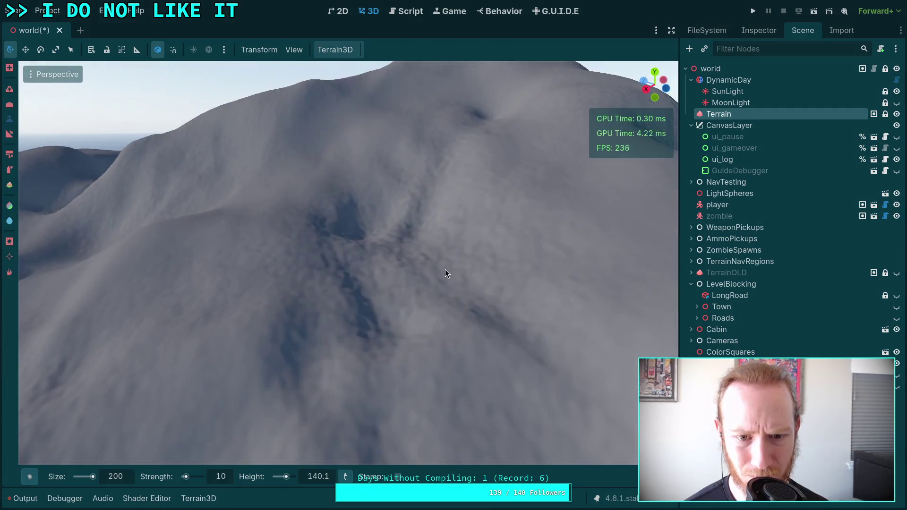
scroll(377, 246, "down", 3)
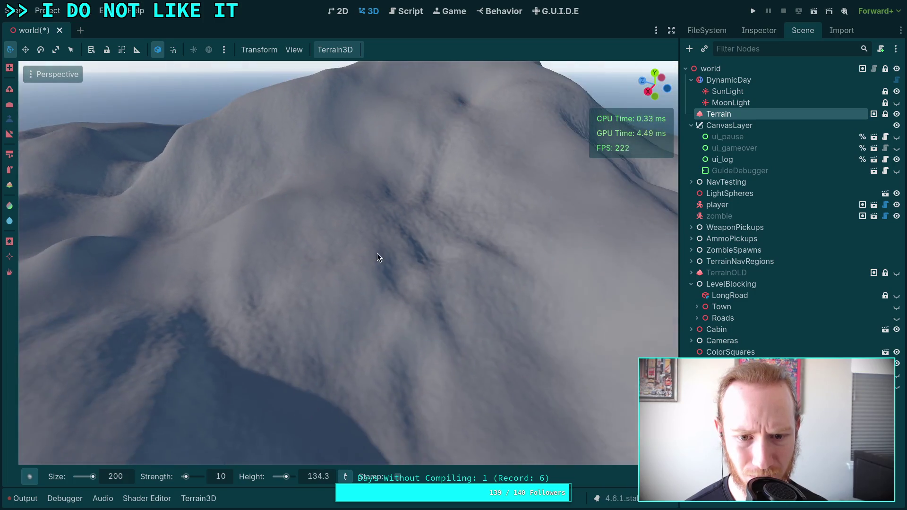
right_click(439, 411)
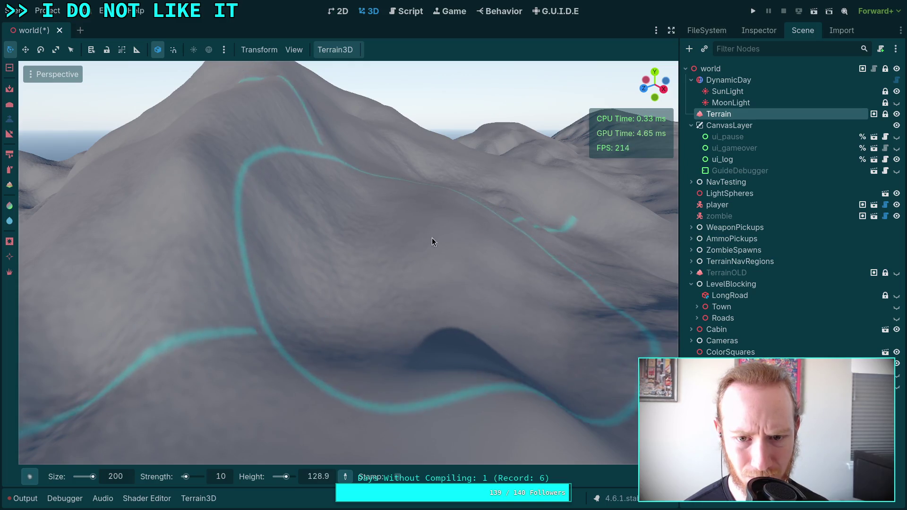
right_click(432, 237)
scroll(381, 291, "up", 3)
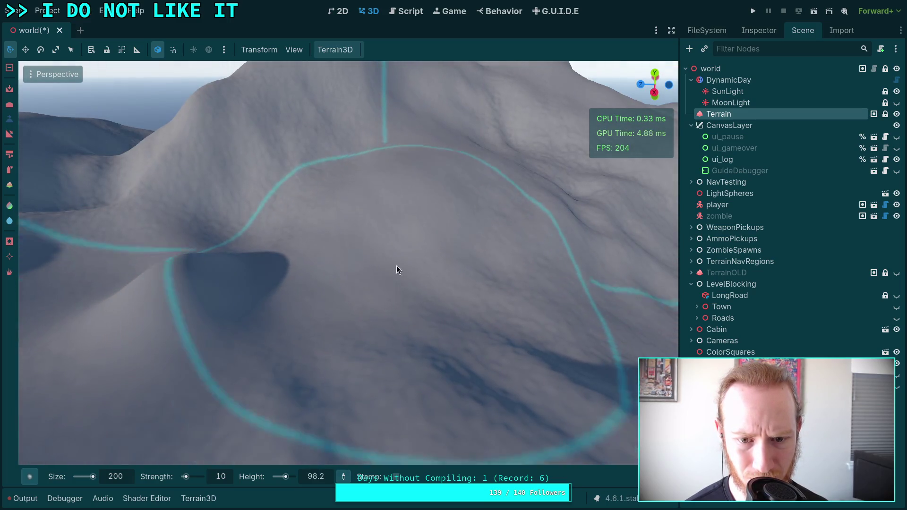
right_click(481, 276)
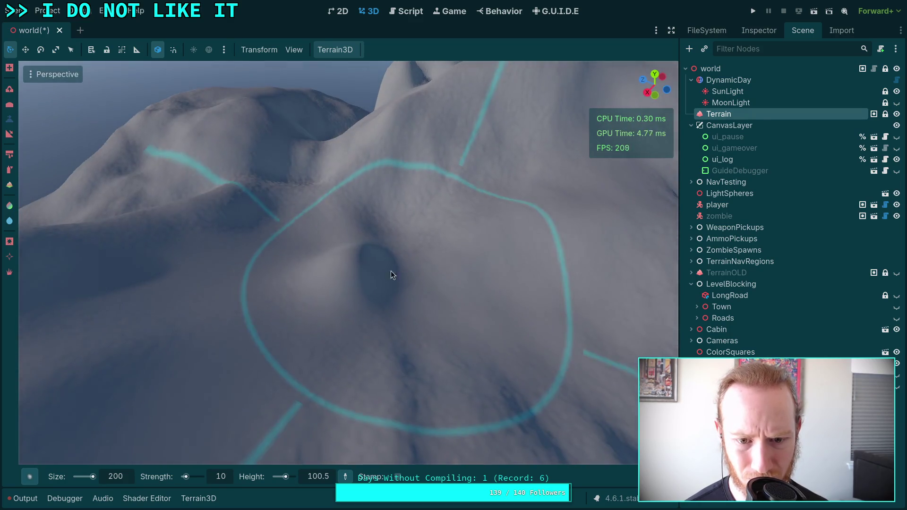
mouse_move(390, 271)
left_mouse_down()
mouse_move(361, 260)
mouse_move(346, 227)
mouse_move(398, 226)
mouse_move(361, 265)
mouse_move(449, 338)
mouse_move(332, 272)
left_mouse_up()
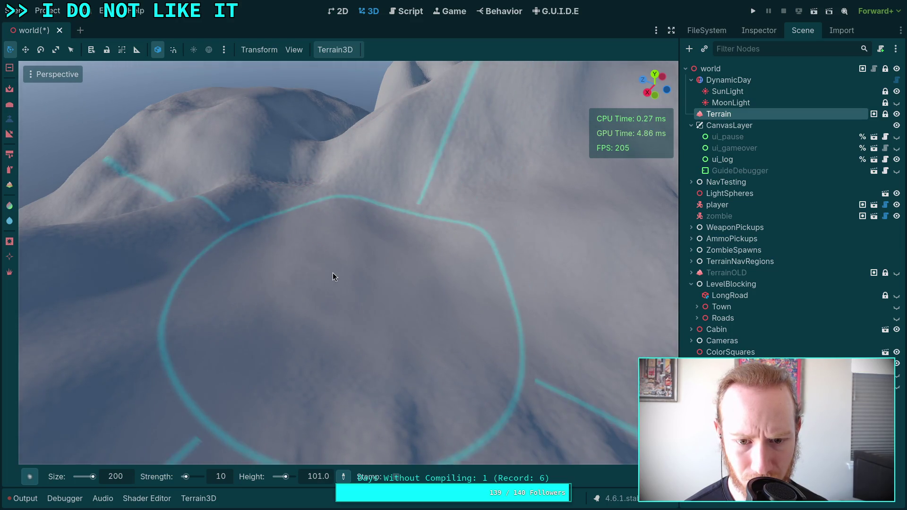
right_click(333, 272)
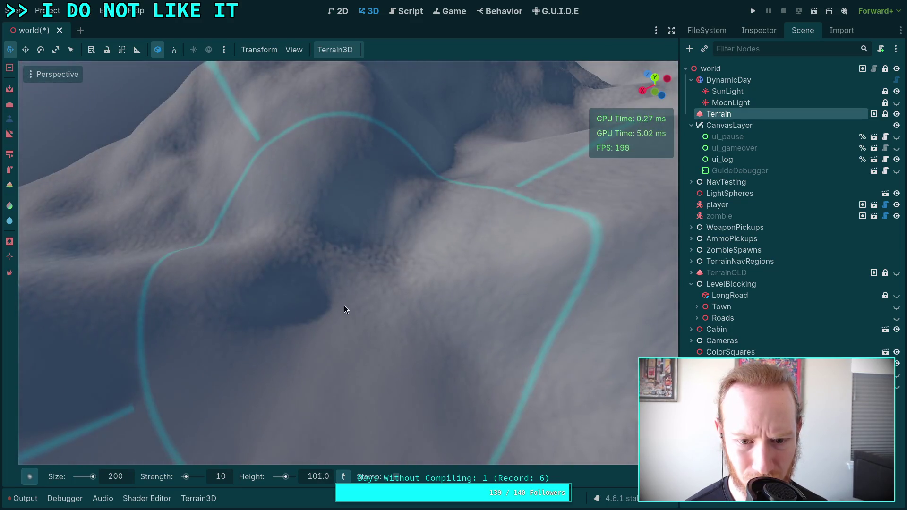
mouse_move(344, 305)
left_mouse_down()
mouse_move(339, 233)
mouse_move(416, 167)
mouse_move(394, 232)
mouse_move(337, 184)
mouse_move(344, 246)
left_mouse_up()
- Raise the hillside higher with the size-200, strength-10 brush
right_click(416, 168)
right_click(346, 246)
right_click(341, 191)
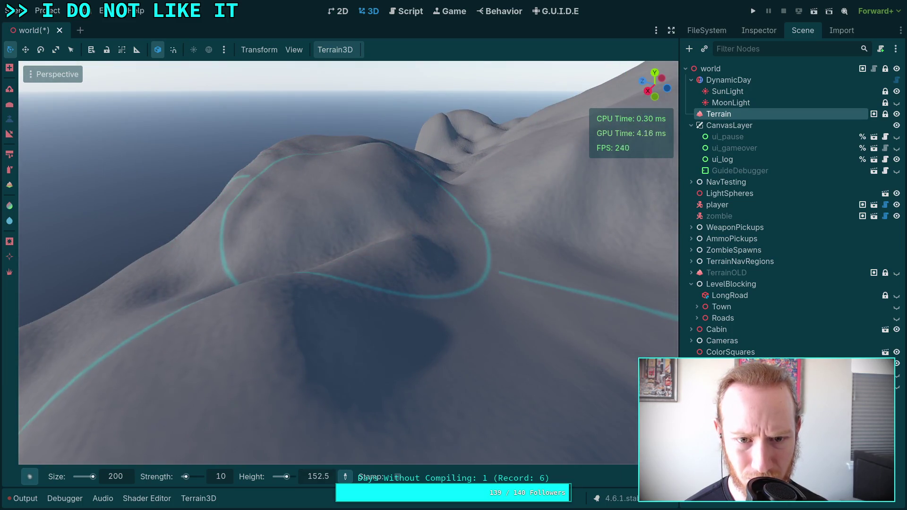
right_click(351, 255)
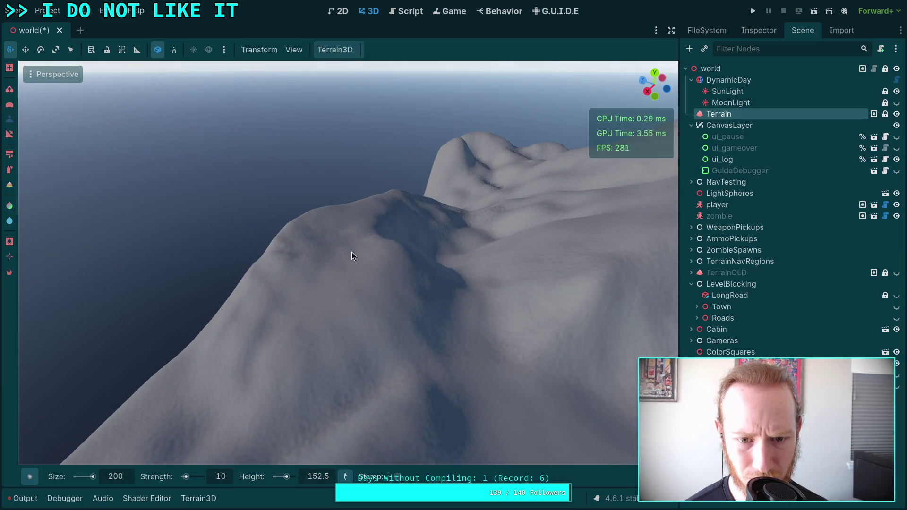
right_click(390, 253)
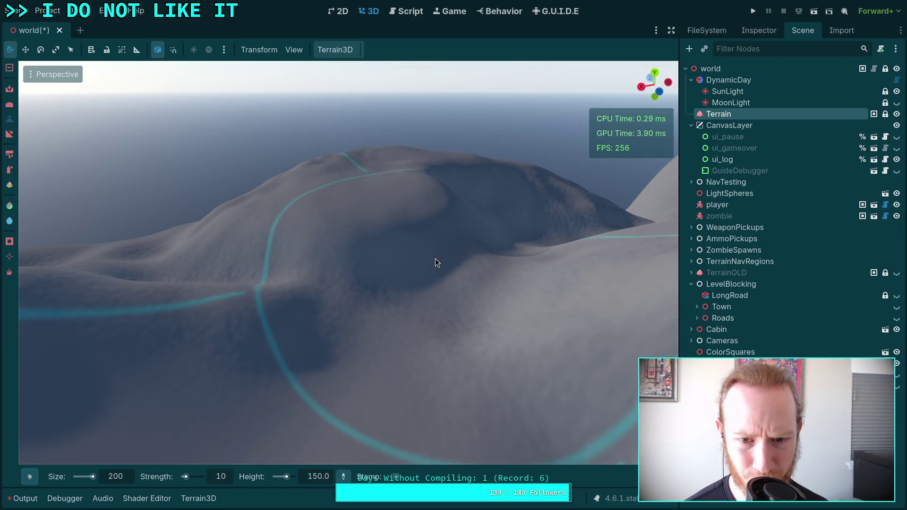
- Orbit the hill from high and low angles to check its rounded shape
right_click(264, 296)
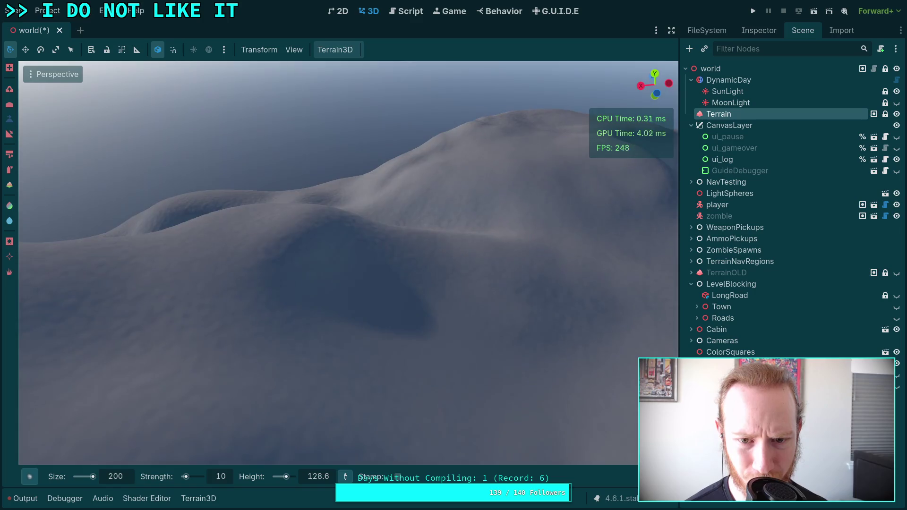
right_click(350, 221)
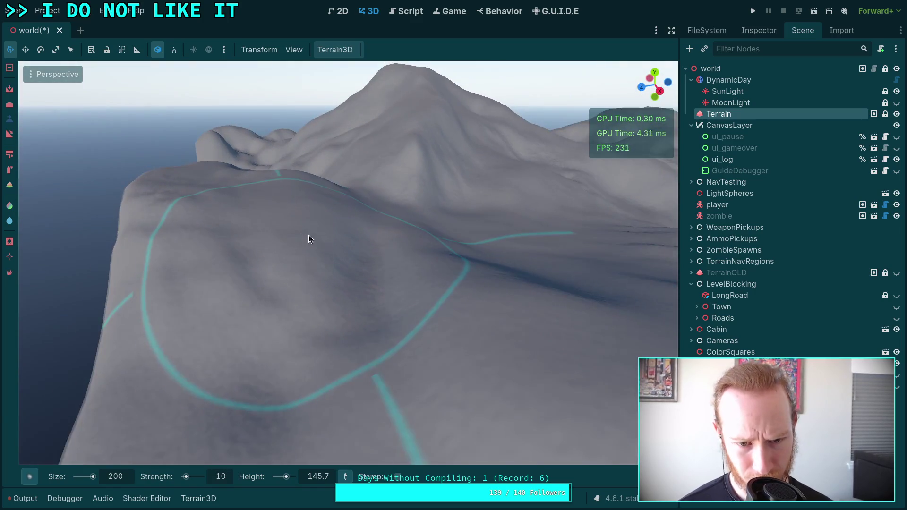
right_click(401, 306)
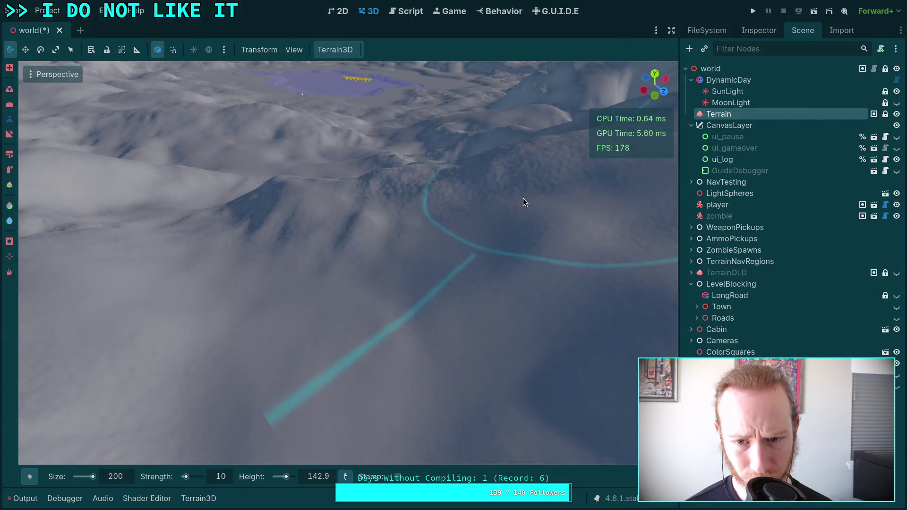
right_click(411, 246)
right_click(385, 180)
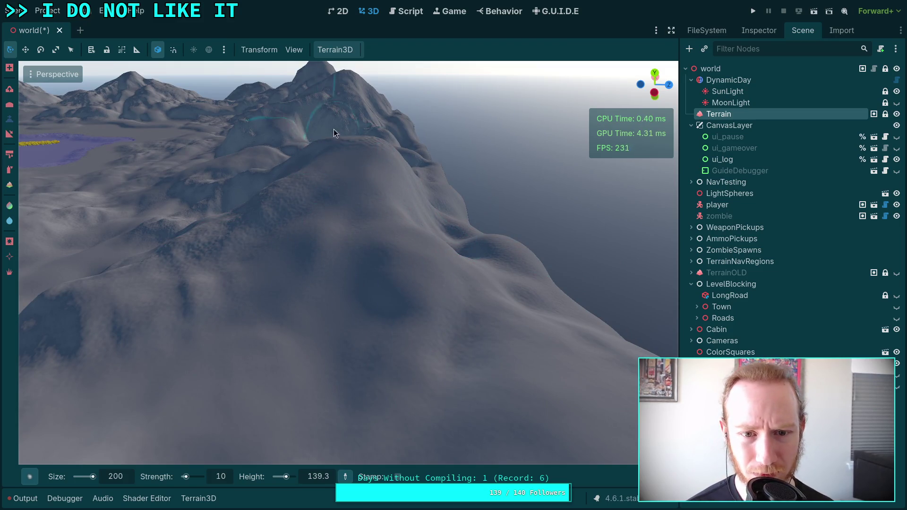
right_click(358, 188)
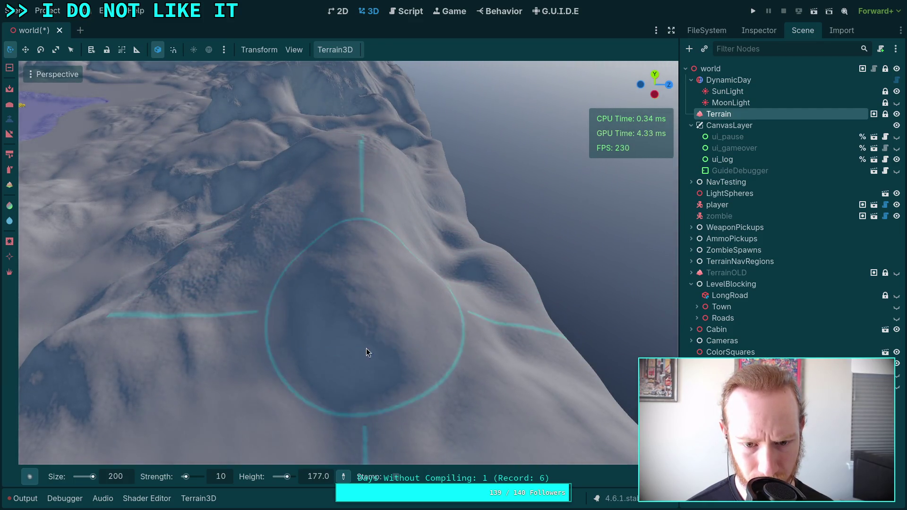
right_click(366, 292)
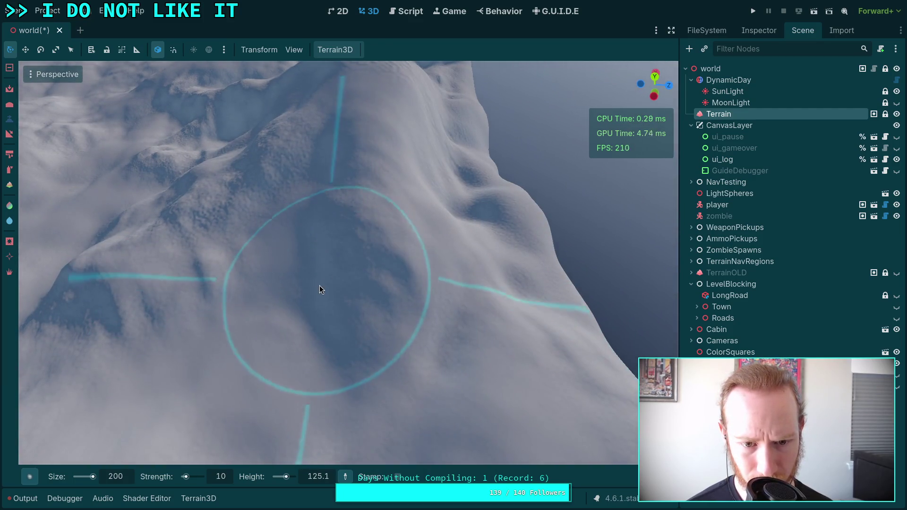
right_click(329, 232)
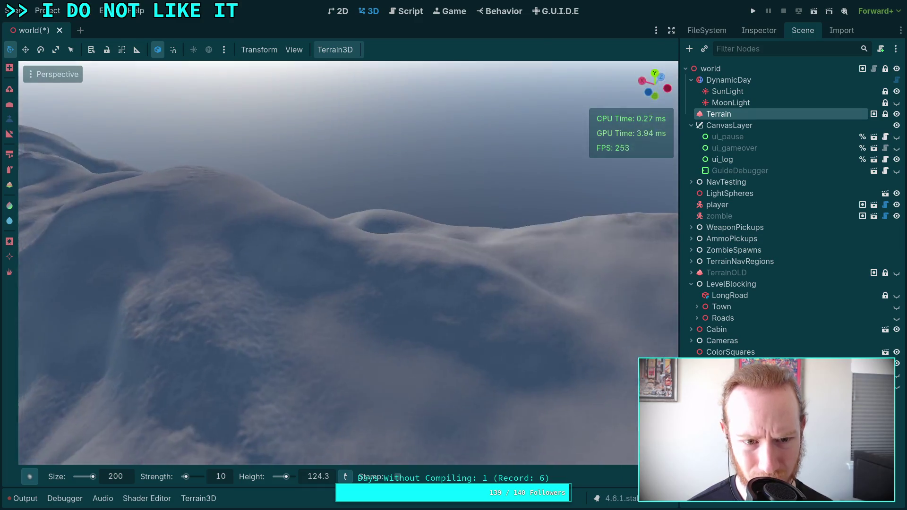
right_click(454, 261)
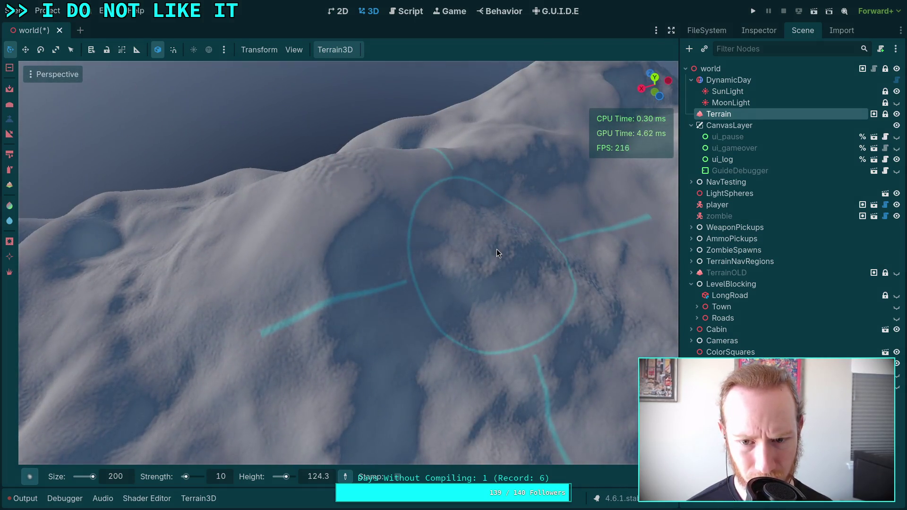
right_click(497, 249)
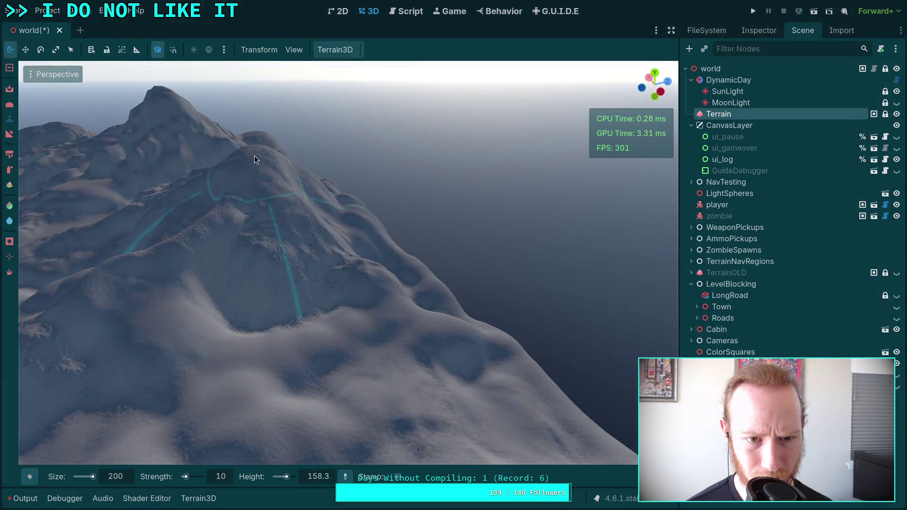
- Keep surveying the rounded peaks and distant hills from various angles
right_click(254, 155)
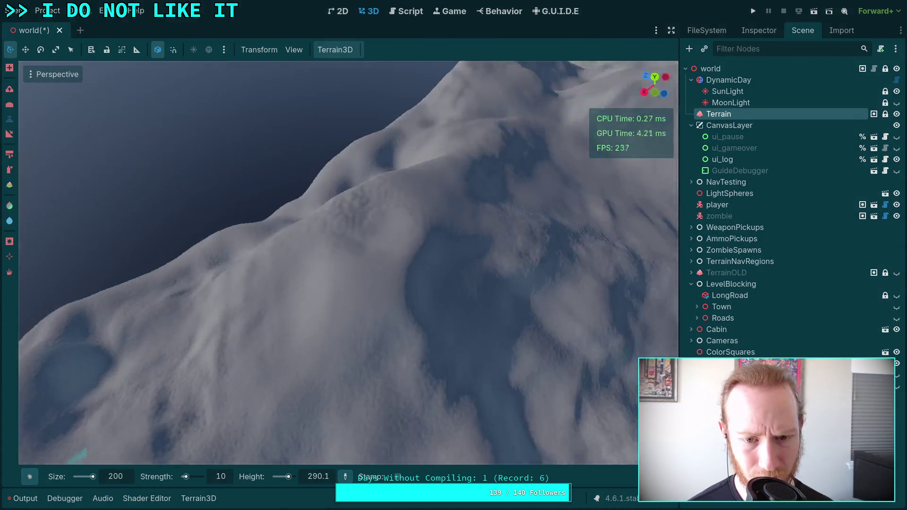
right_click(359, 212)
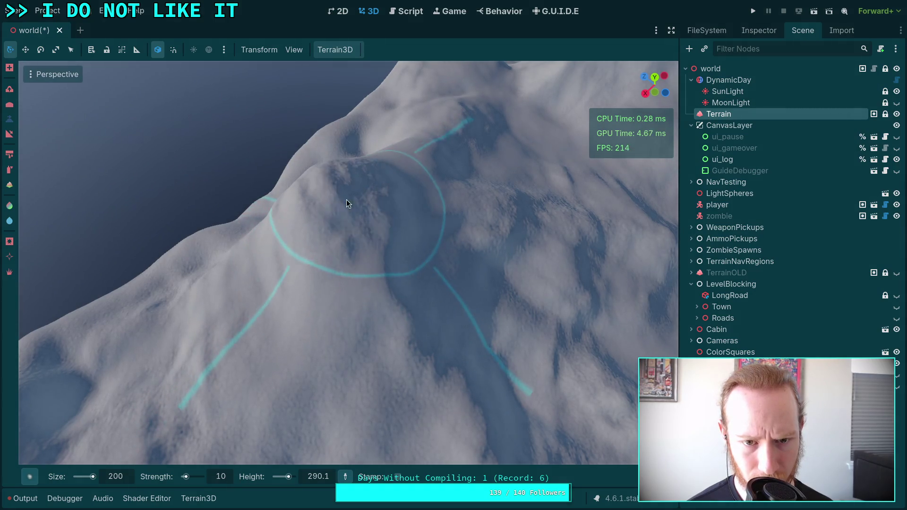
right_click(369, 267)
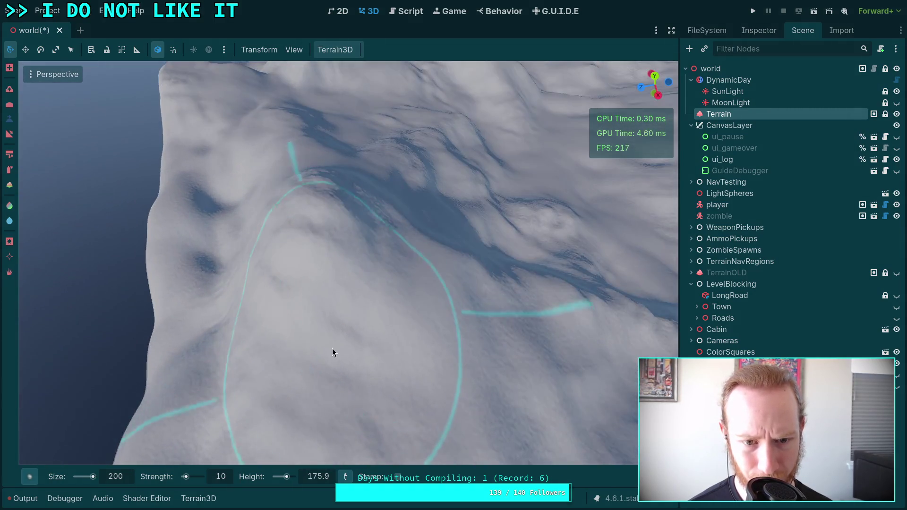
right_click(275, 259)
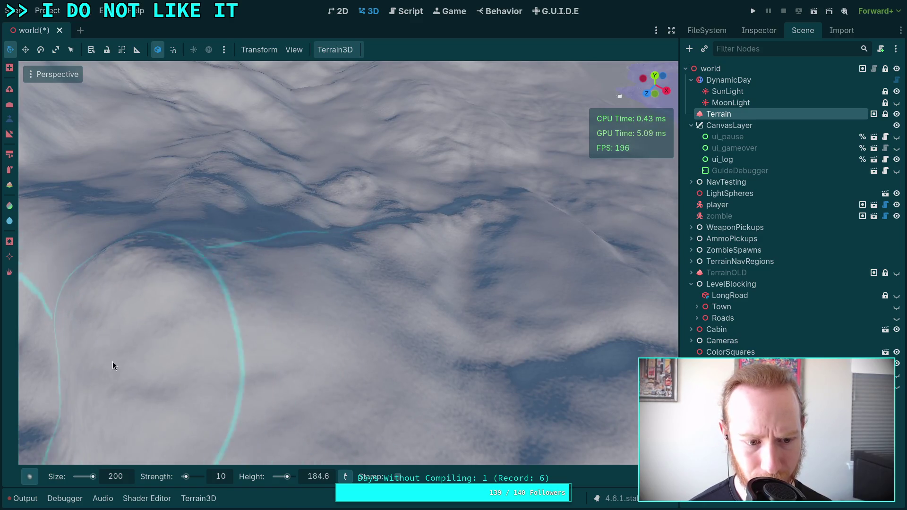
right_click(113, 361)
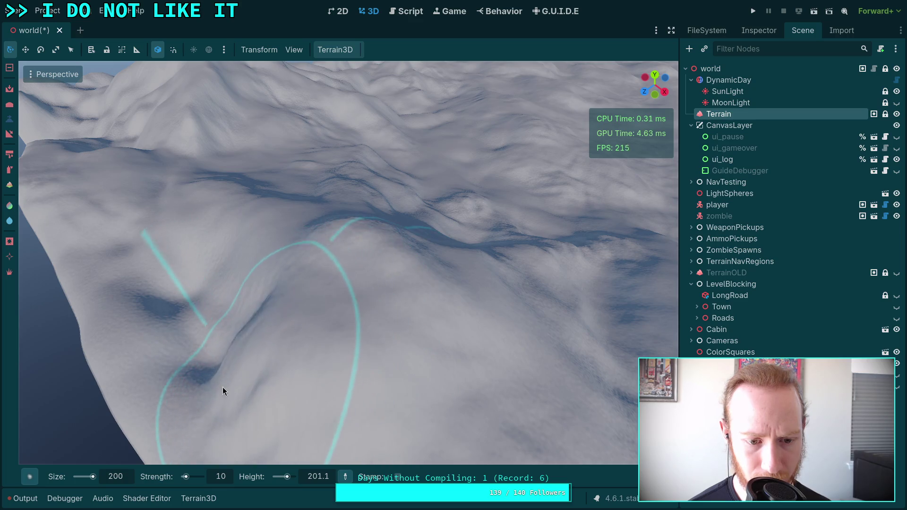
right_click(249, 297)
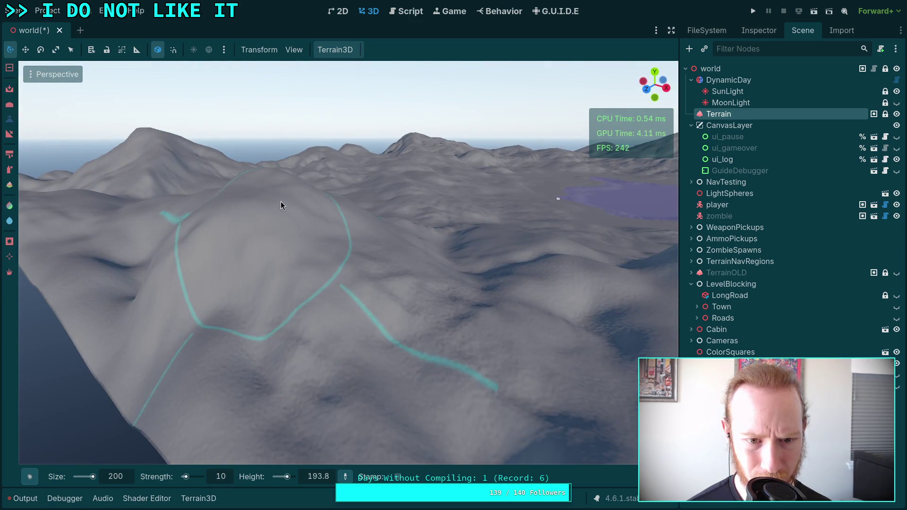
right_click(286, 217)
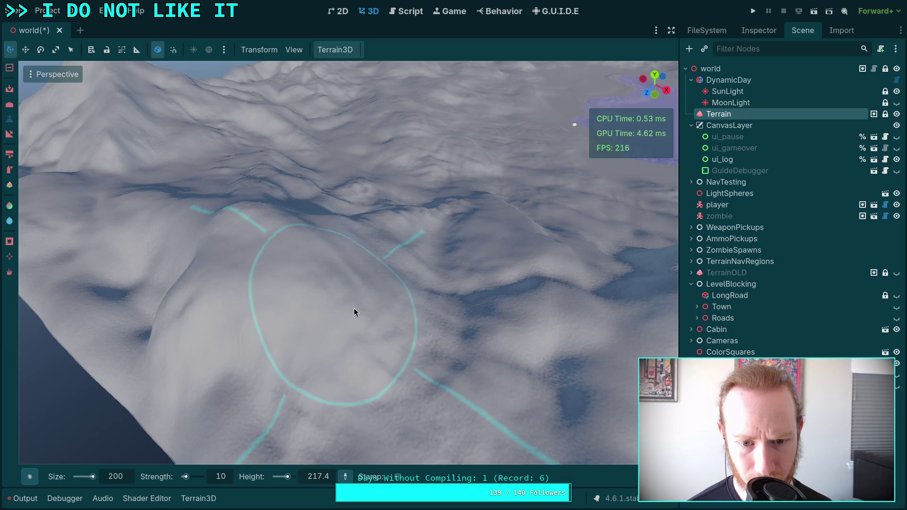
right_click(345, 267)
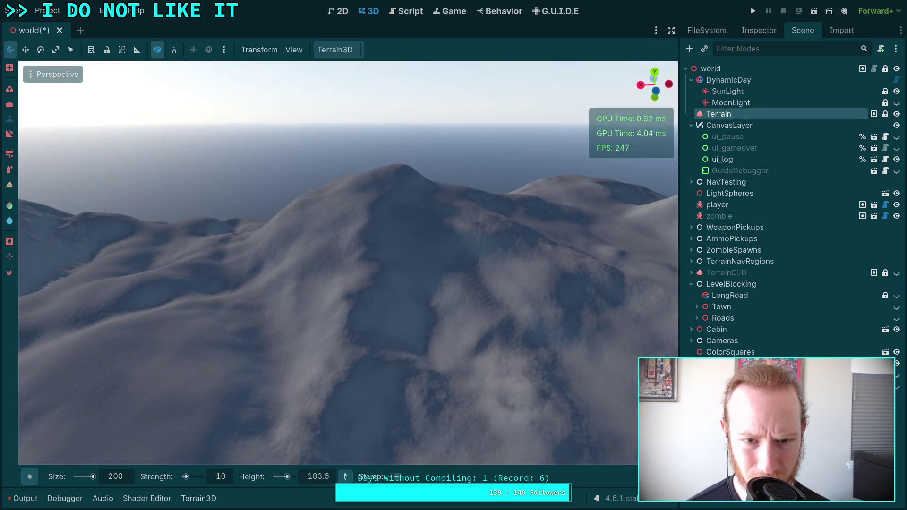
right_click(340, 286)
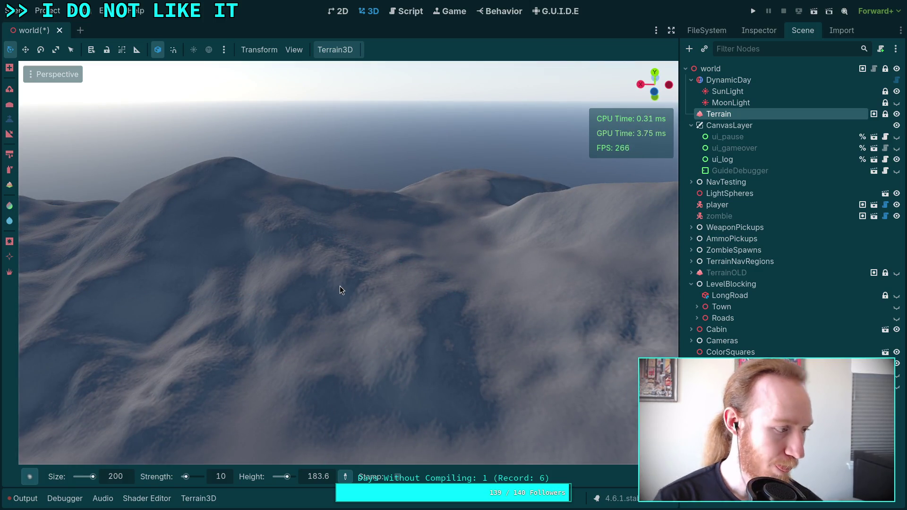
- Save the scene with Ctrl+S, then look over the hills and down to the lake
key("ctrl+s")
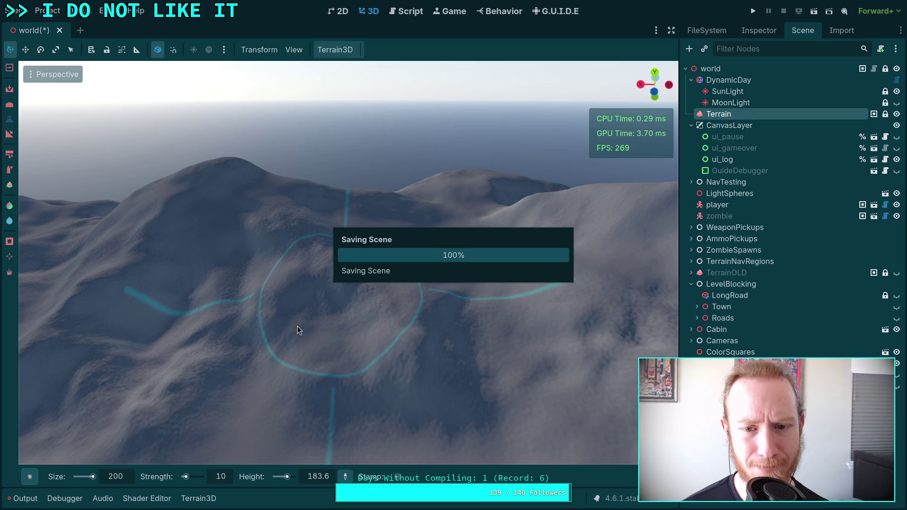
right_click(297, 327)
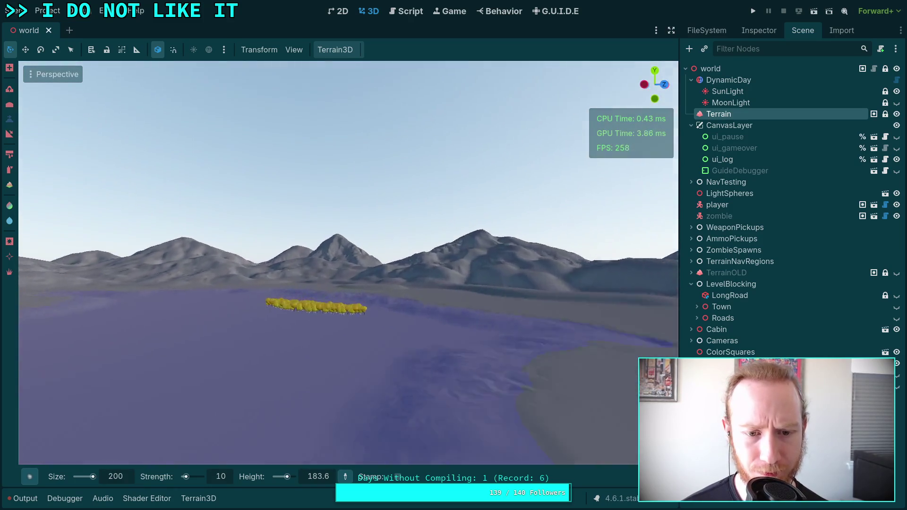
right_click(482, 248)
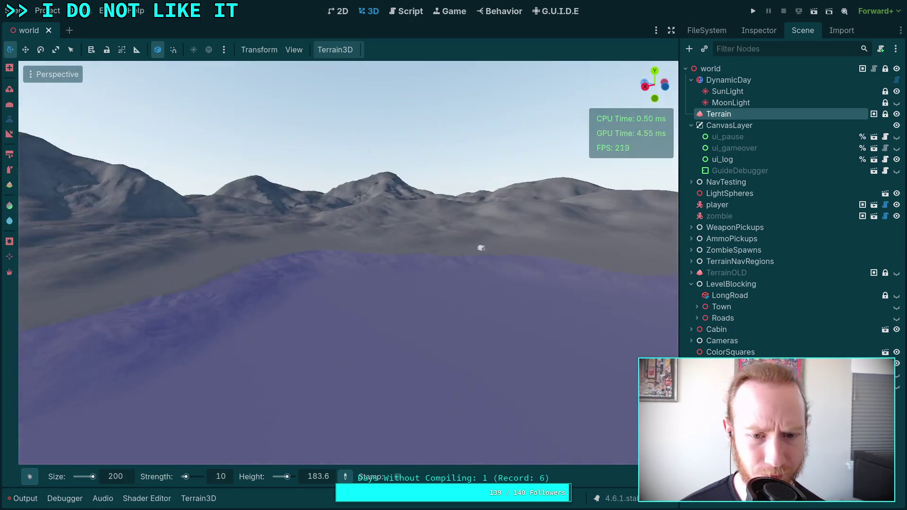
right_click(265, 337)
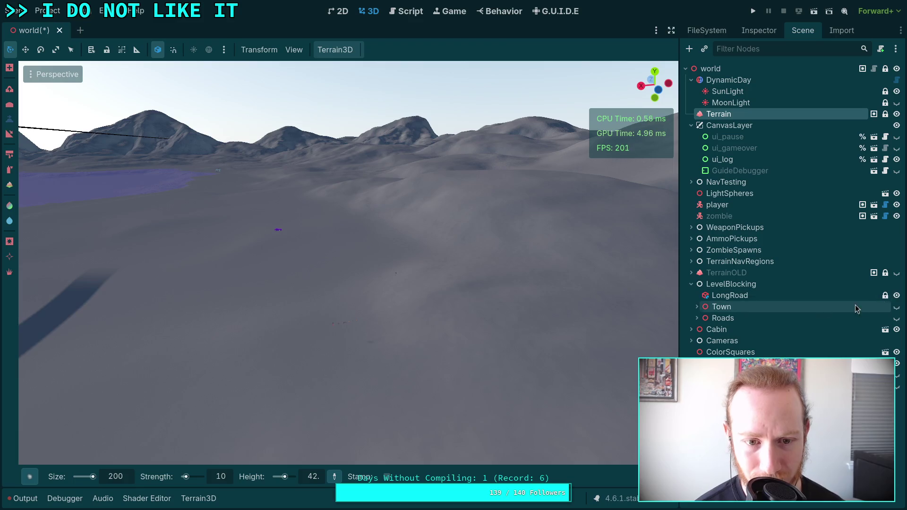
- Show the Town blockout and lower the terrain beside its curved road
left_click(895, 310)
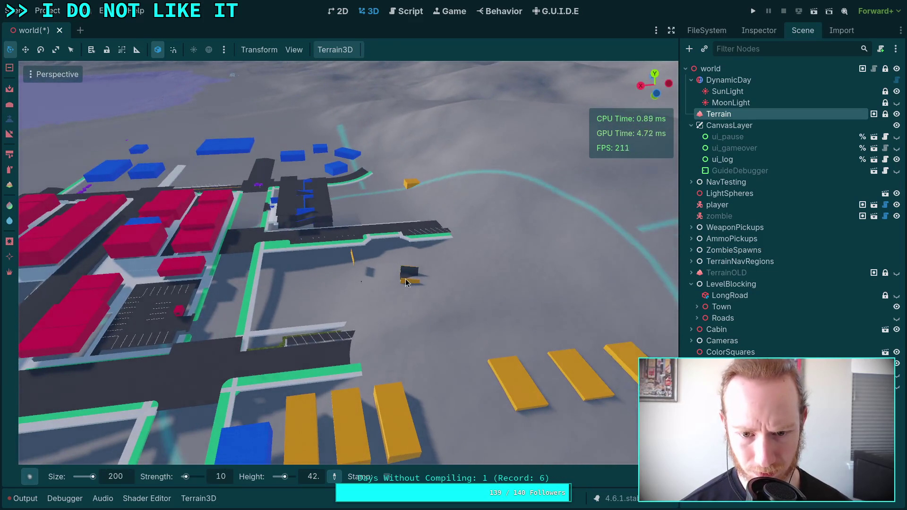
left_click(522, 271)
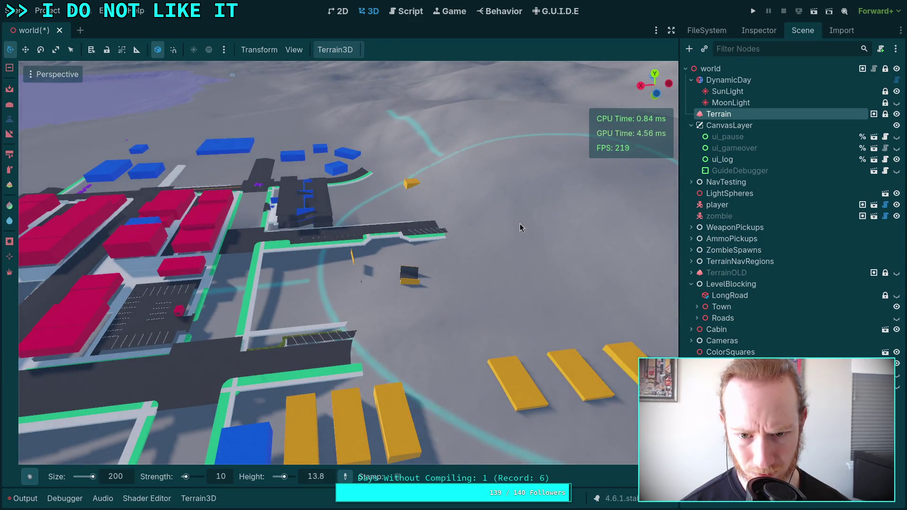
mouse_move(519, 223)
left_mouse_down()
mouse_move(495, 182)
mouse_move(458, 222)
left_mouse_up()
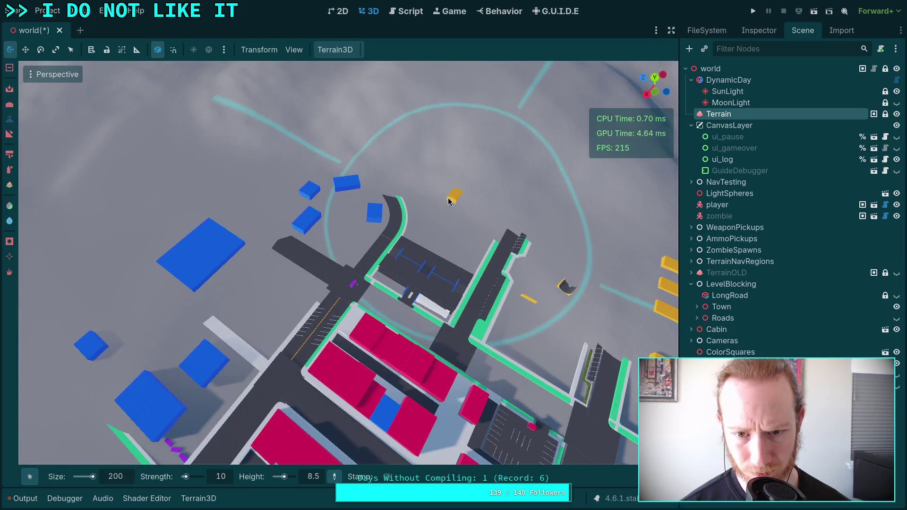
scroll(449, 156, "up", 5)
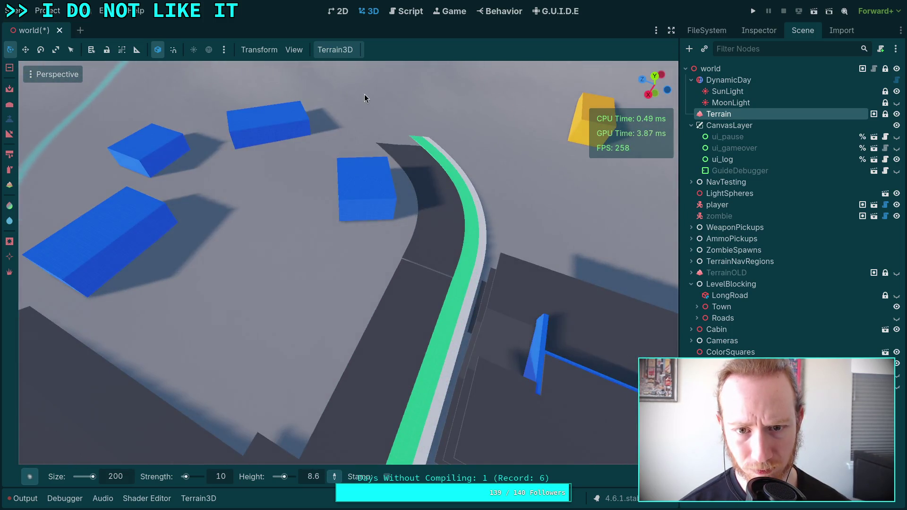
mouse_move(364, 95)
left_mouse_down()
mouse_move(581, 227)
mouse_move(598, 223)
mouse_move(467, 247)
left_mouse_up()
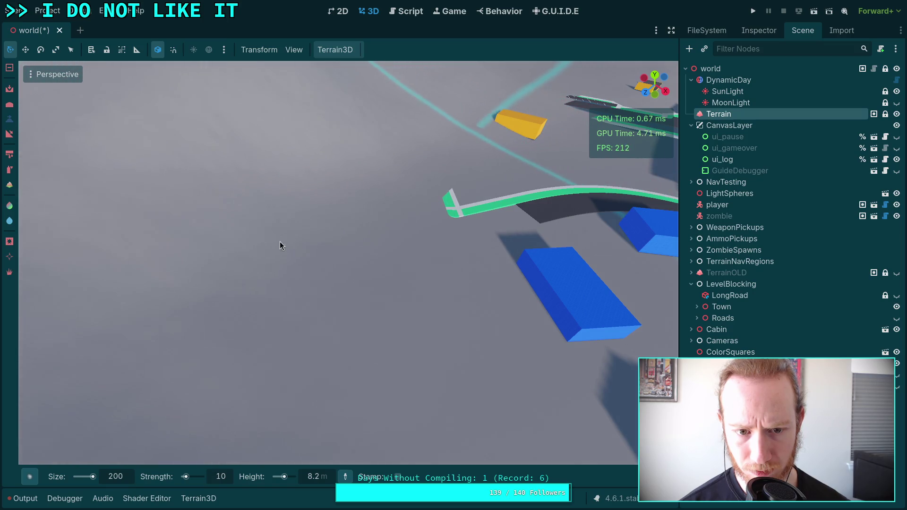
scroll(404, 144, "down", 6)
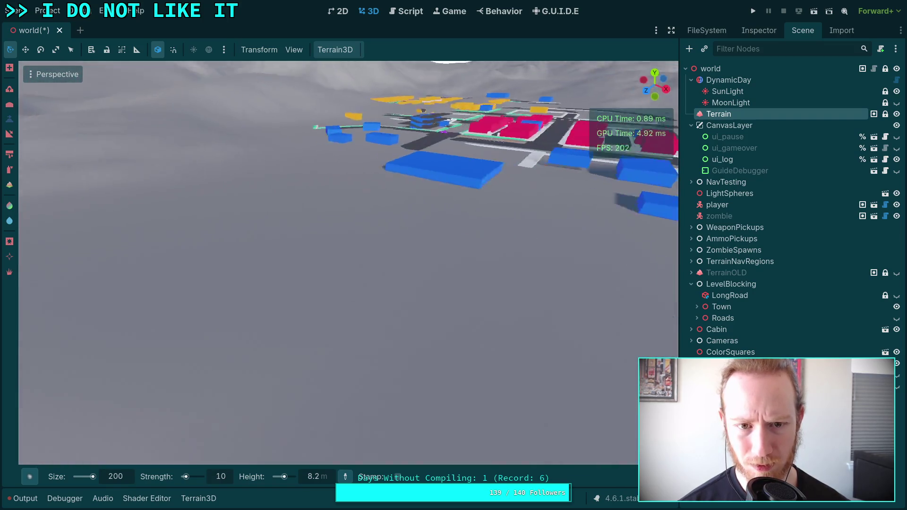
scroll(349, 263, "up", 6)
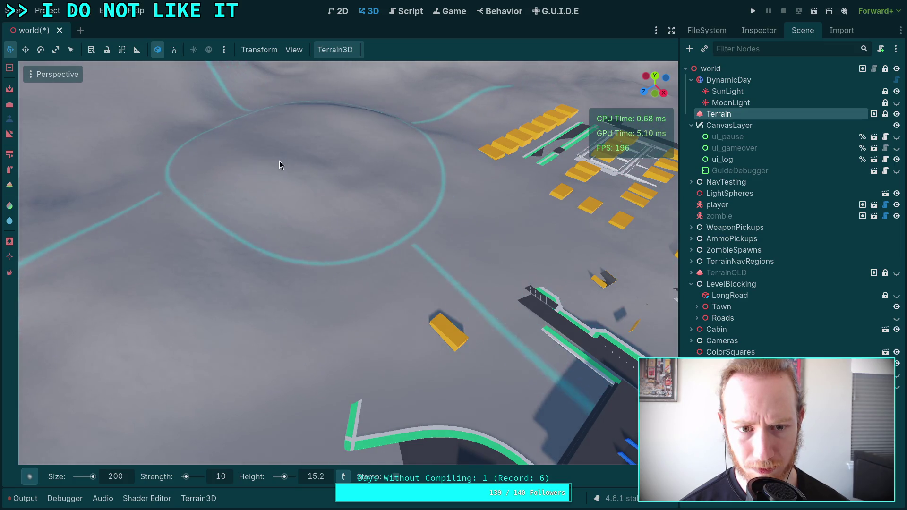
- Dig down the bumps beside the town to expose the ramp and road
left_click(222, 265, "ctrl")
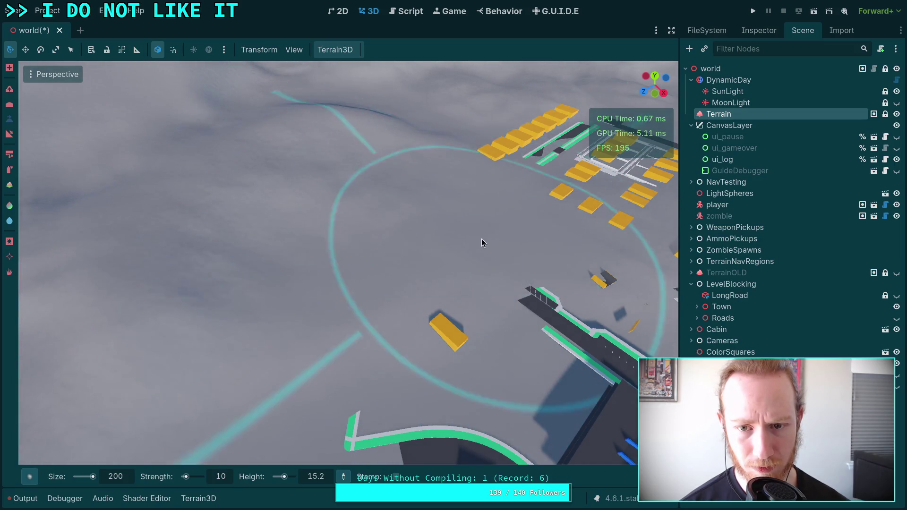
scroll(481, 239, "up", 5)
scroll(454, 264, "down", 5)
left_click(362, 258, "ctrl")
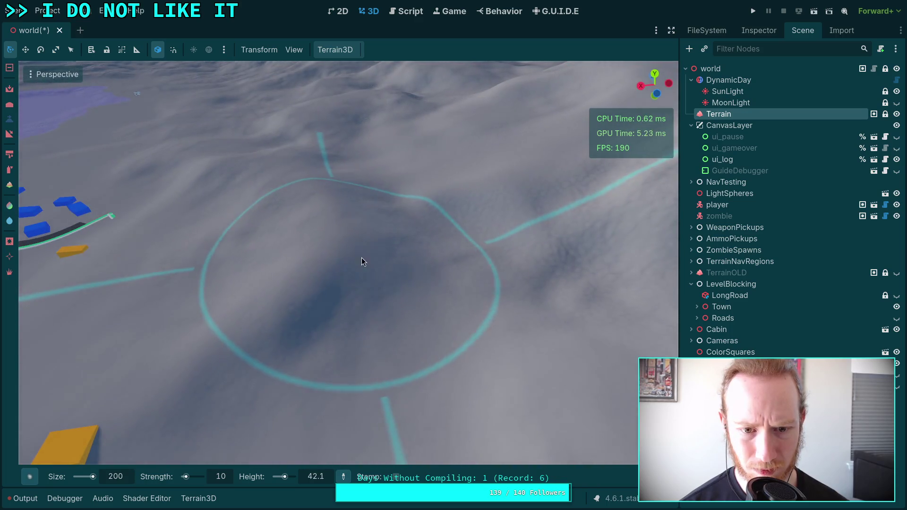
left_click(266, 341, "ctrl")
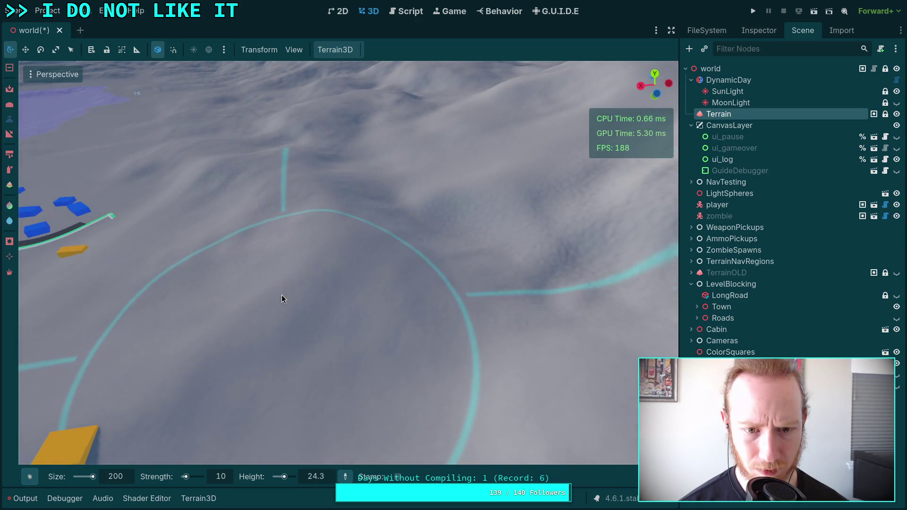
left_click_drag(215, 267, 359, 275)
left_click_drag(295, 310, 272, 337)
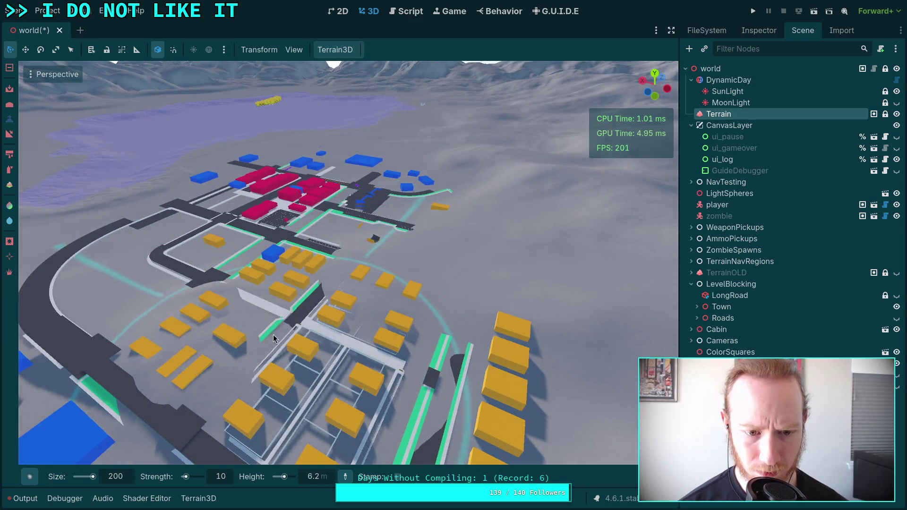
left_click_drag(329, 265, 205, 315)
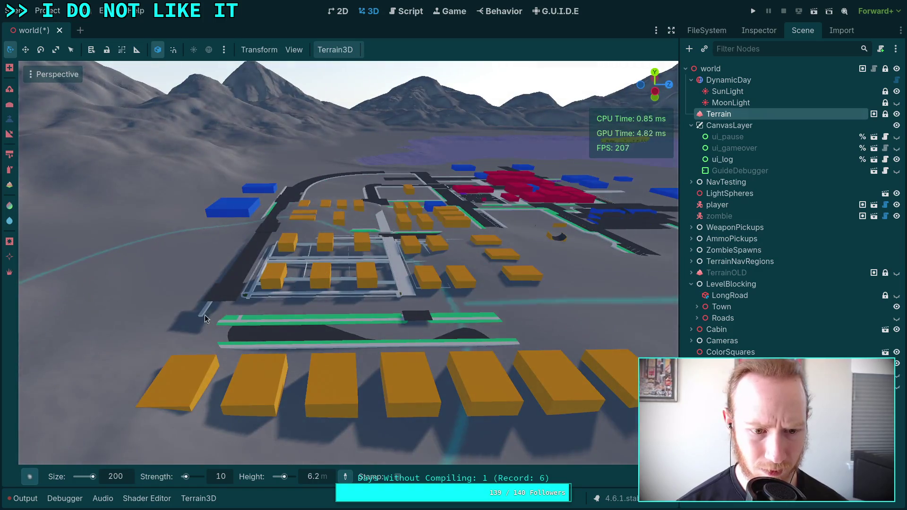
mouse_move(321, 278)
left_mouse_down()
mouse_move(265, 288)
mouse_move(368, 259)
left_mouse_up()
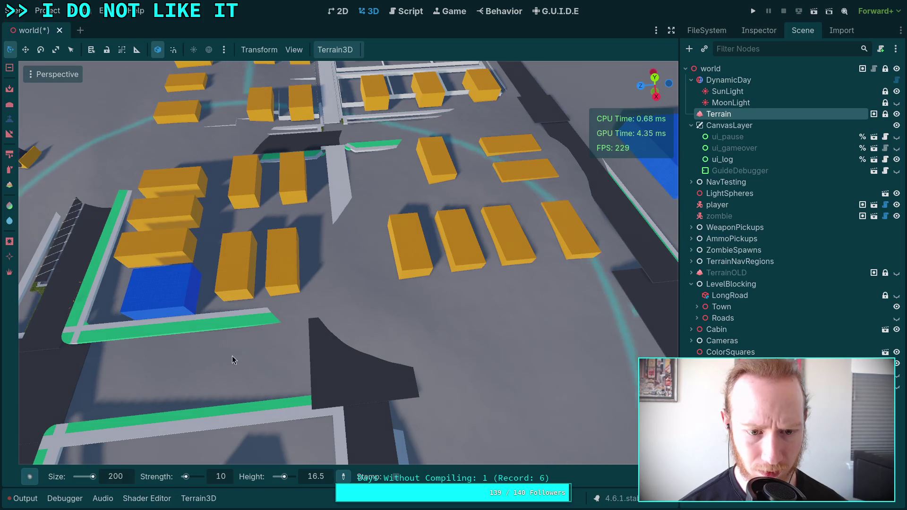
- Lower the ground around the central road and flatten the bump by the yellow parking blocks
mouse_move(355, 331)
left_mouse_down()
mouse_move(361, 300)
mouse_move(409, 246)
left_mouse_up()
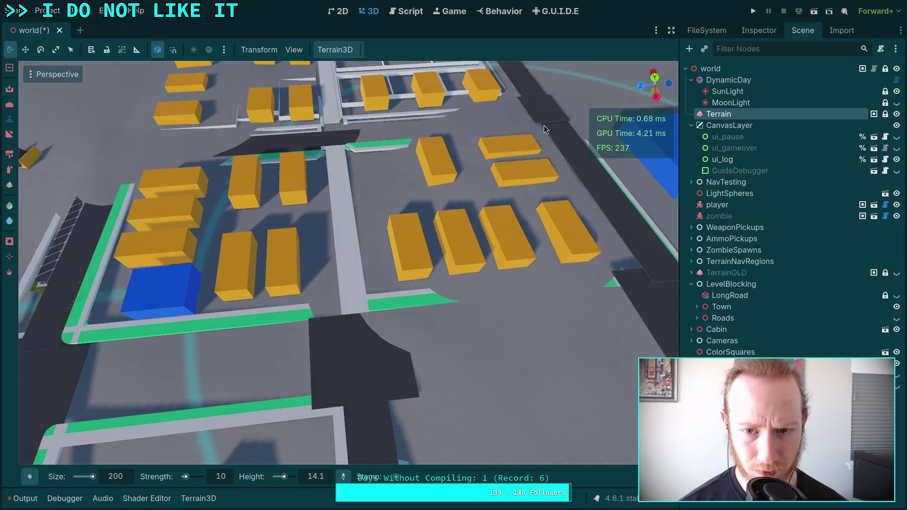
left_click_drag(545, 128, 329, 307)
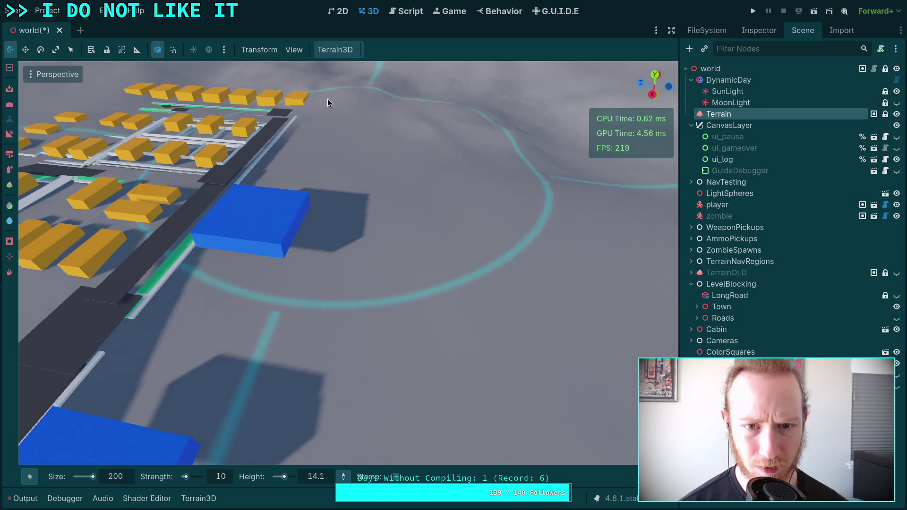
left_click_drag(305, 177, 308, 176)
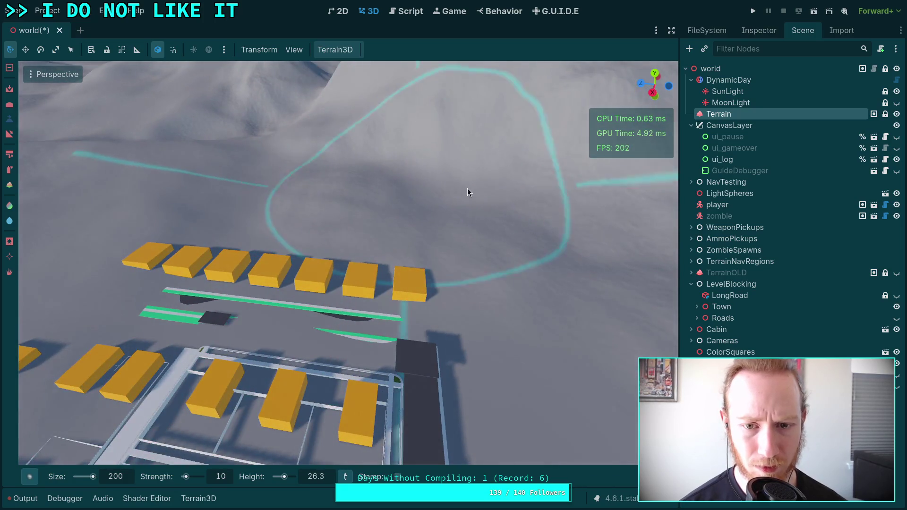
mouse_move(467, 188)
left_mouse_down()
mouse_move(469, 222)
mouse_move(328, 229)
mouse_move(284, 336)
mouse_move(254, 272)
mouse_move(283, 326)
left_mouse_up()
scroll(253, 273, "down", 5)
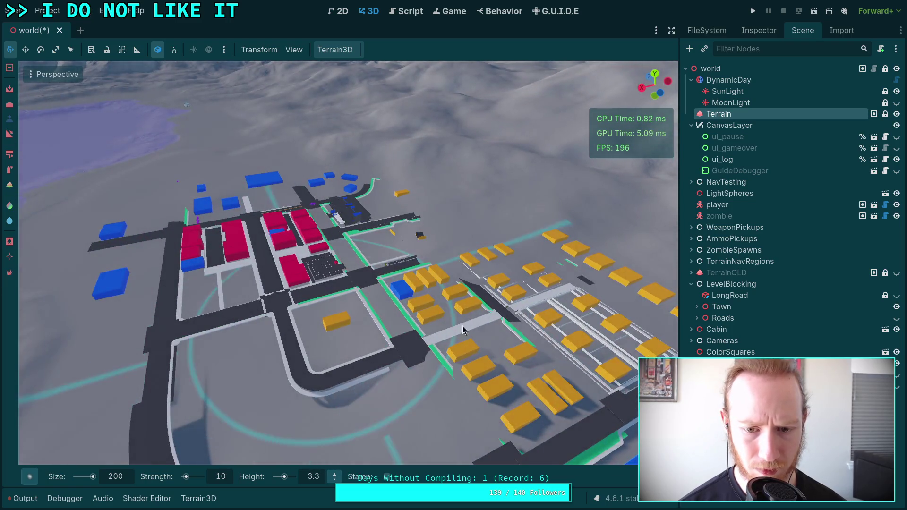
mouse_move(462, 329)
left_mouse_down()
mouse_move(475, 258)
mouse_move(461, 334)
mouse_move(311, 203)
mouse_move(325, 180)
left_mouse_up()
mouse_move(350, 330)
left_mouse_down()
mouse_move(262, 233)
mouse_move(337, 310)
mouse_move(348, 251)
mouse_move(297, 324)
mouse_move(292, 283)
mouse_move(313, 230)
mouse_move(239, 218)
mouse_move(210, 295)
mouse_move(356, 256)
mouse_move(310, 207)
mouse_move(273, 209)
mouse_move(349, 207)
mouse_move(350, 182)
mouse_move(387, 268)
left_mouse_up()
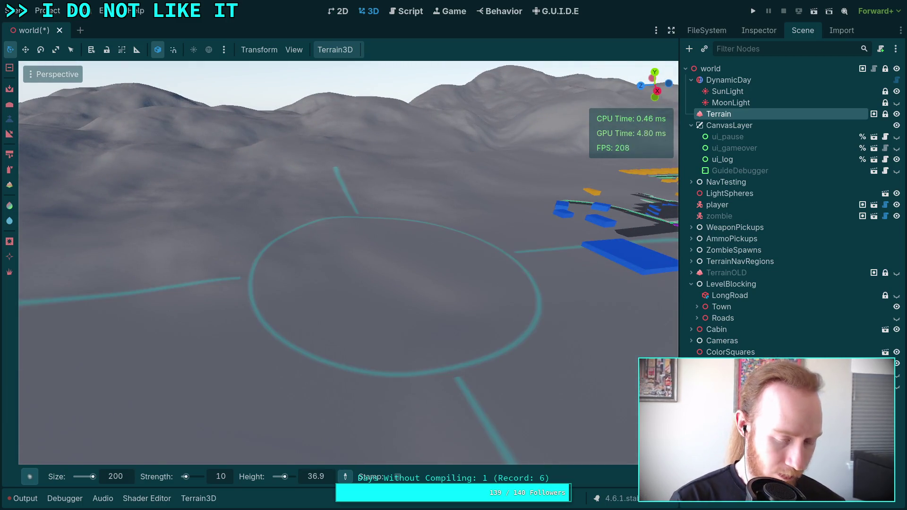
- Save the scene, then build a rounded hill beside the town's yellow blocks
key("ctrl+s")
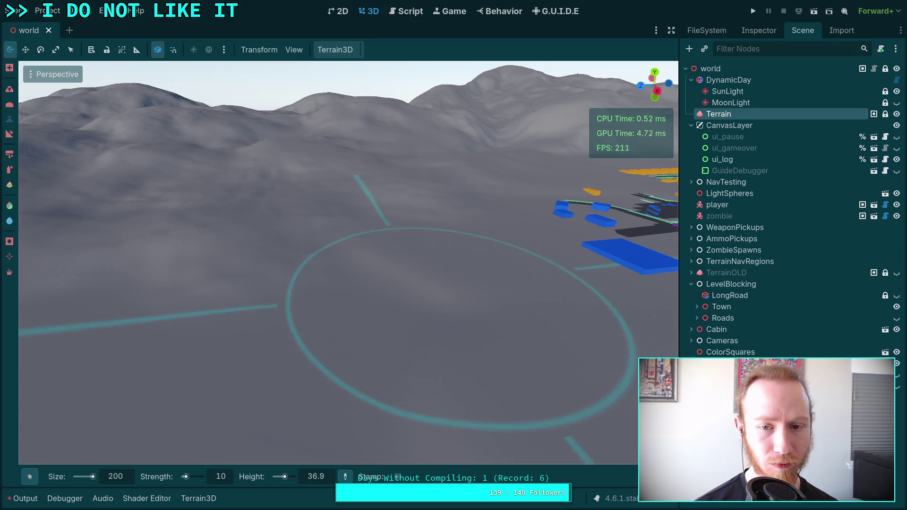
mouse_move(333, 314)
left_mouse_down()
mouse_move(340, 284)
mouse_move(326, 255)
mouse_move(284, 242)
mouse_move(253, 308)
mouse_move(174, 277)
mouse_move(247, 301)
mouse_move(285, 402)
mouse_move(302, 340)
mouse_move(469, 263)
mouse_move(406, 286)
mouse_move(445, 238)
mouse_move(396, 230)
mouse_move(379, 284)
mouse_move(457, 249)
mouse_move(446, 290)
mouse_move(485, 271)
left_mouse_up()
mouse_move(405, 285)
left_mouse_down()
mouse_move(344, 300)
mouse_move(461, 370)
mouse_move(409, 319)
left_mouse_up()
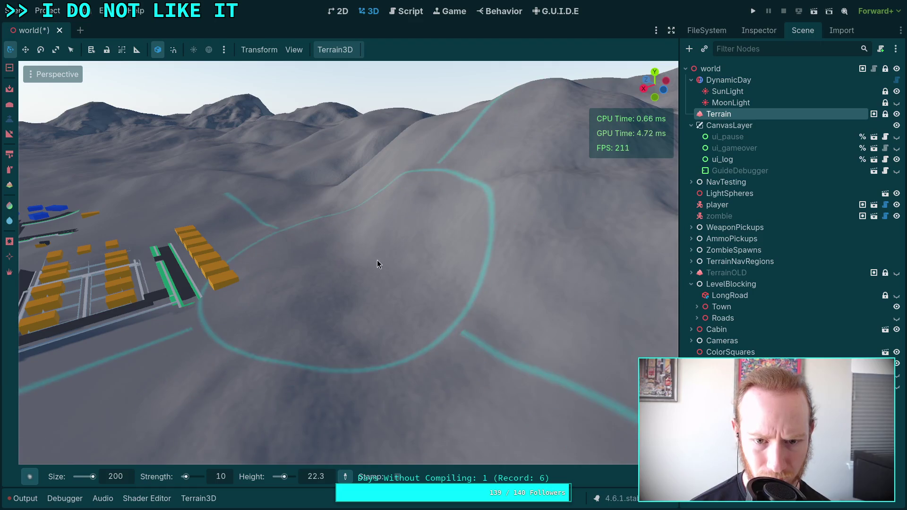
left_click_drag(439, 158, 429, 173)
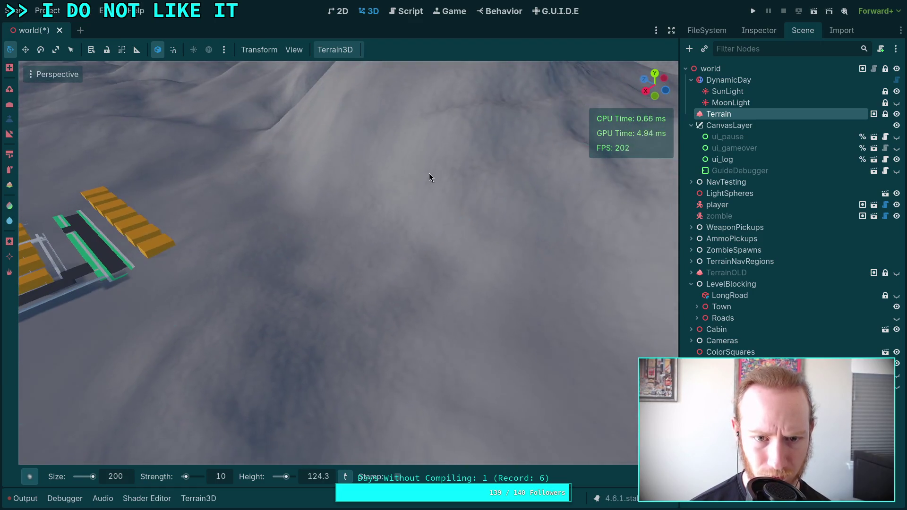
mouse_move(361, 206)
left_mouse_down()
mouse_move(292, 196)
mouse_move(315, 224)
left_mouse_up()
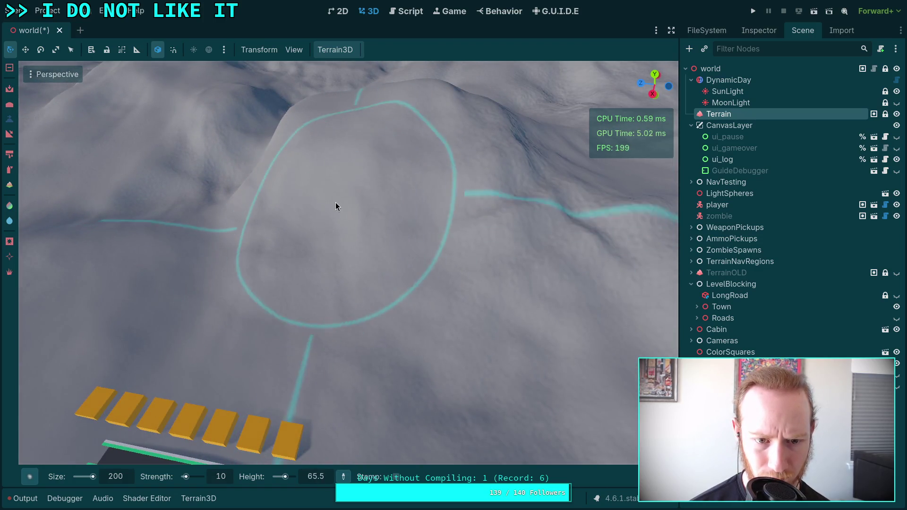